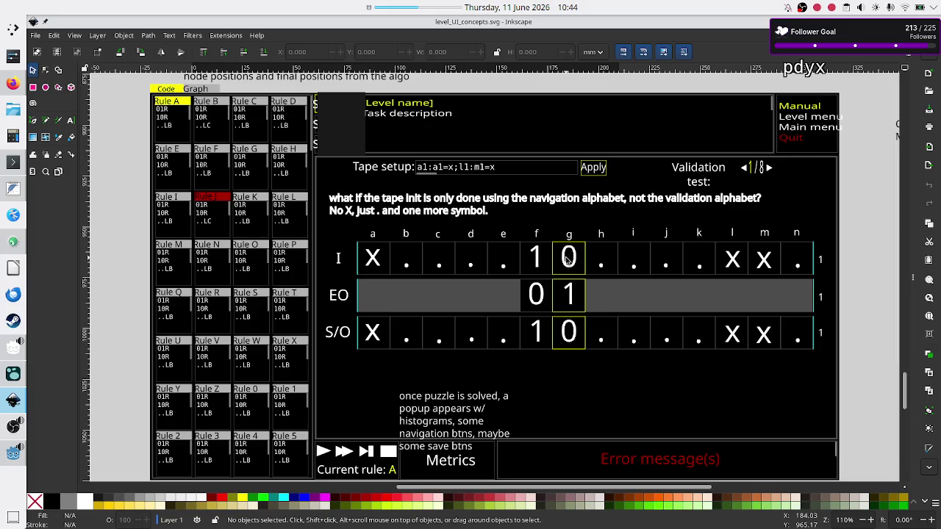
# Step: Return from the Inkscape mockup to the Godot editor showing InterpretLoadBalancer.gd
pyautogui.hotkey('alt', 'Tab')
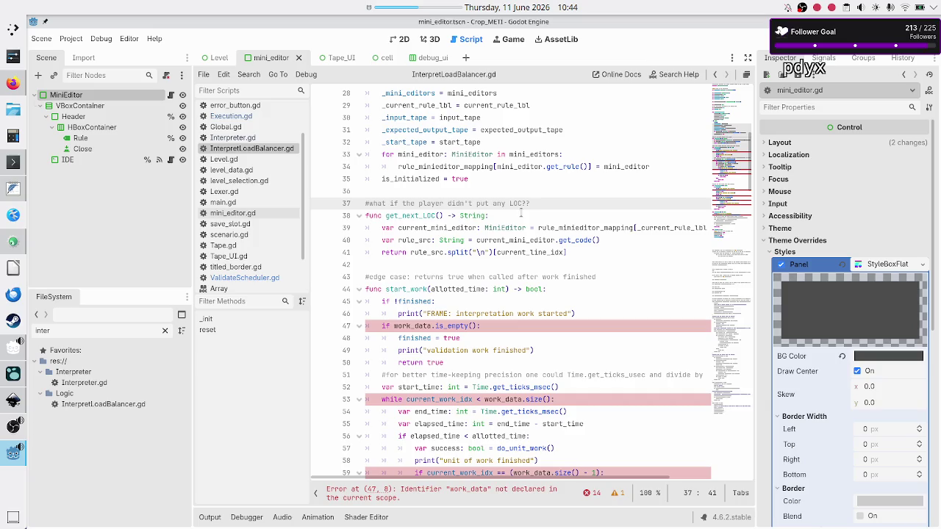
# Step: Move the caret to the return line inside get_next_LOC
pyautogui.click(521, 213)
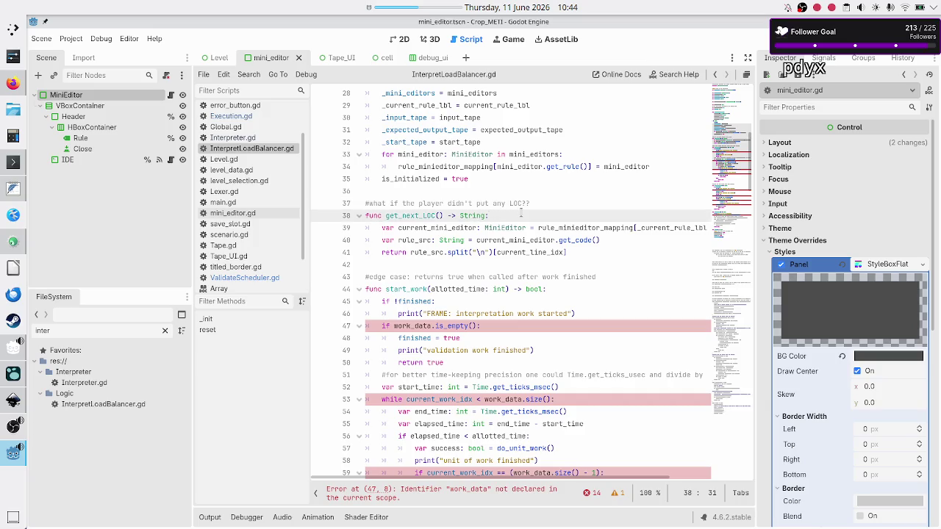
pyautogui.press('Up')
pyautogui.press('Up')
pyautogui.press('Down')
pyautogui.press('Down')
pyautogui.tripleClick(521, 213)
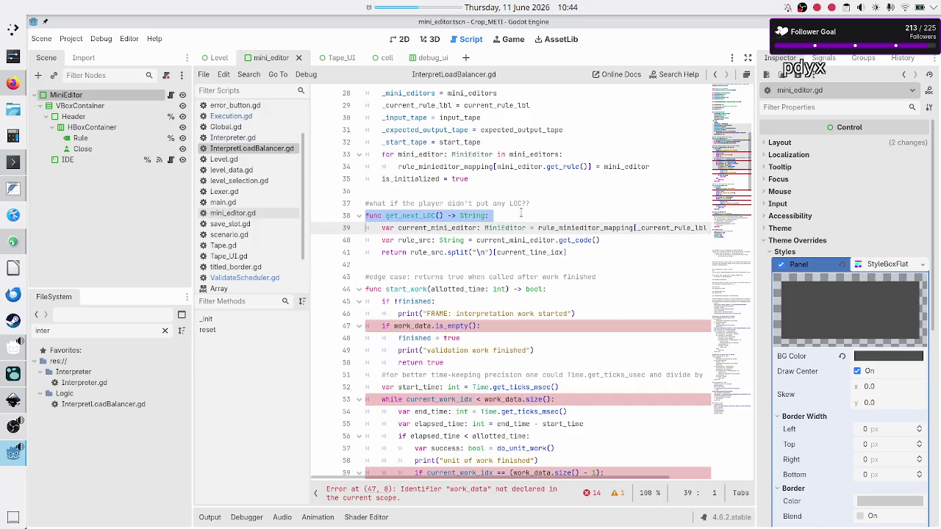
pyautogui.press('Right')
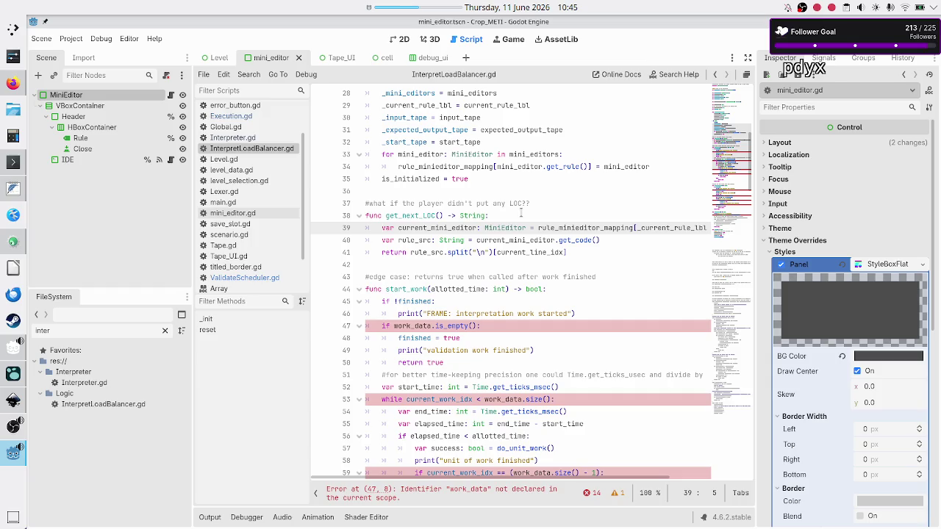
pyautogui.press('Down')
pyautogui.press('Down')
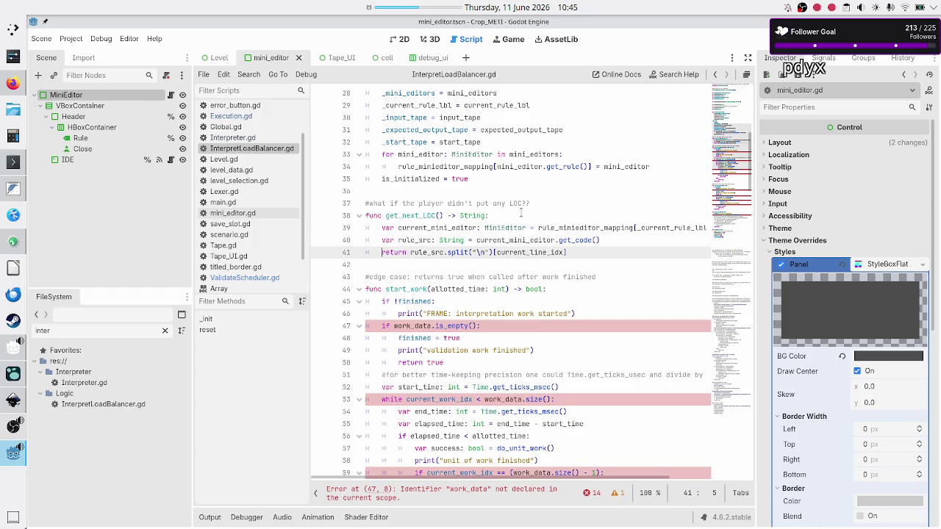
pyautogui.press('Up')
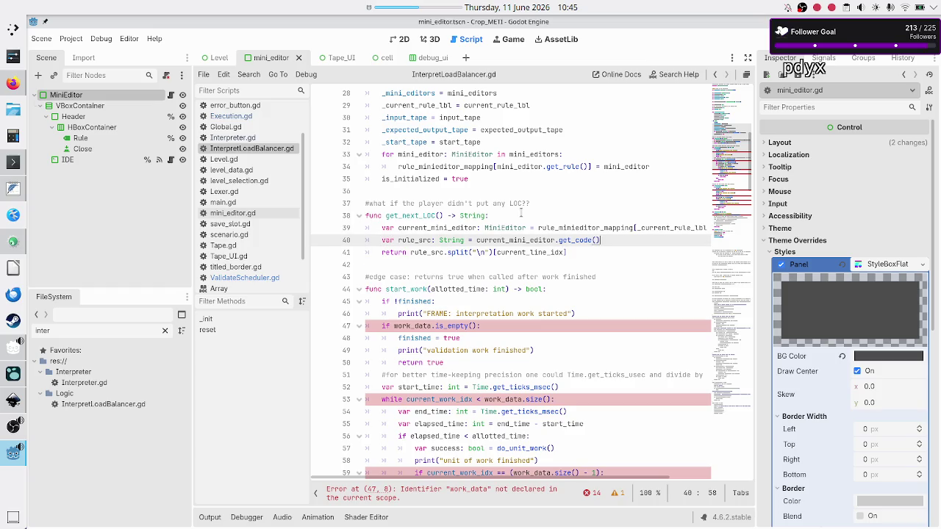
pyautogui.press('Down')
pyautogui.press('Right')
pyautogui.press('Right')
pyautogui.press('Right')
# Step: Insert 'if rule_src.is_empty()' on a new line above the return, then switch to Inkscape
pyautogui.hotkey('ctrl', 'shift', 'Return')
pyautogui.write('if ')
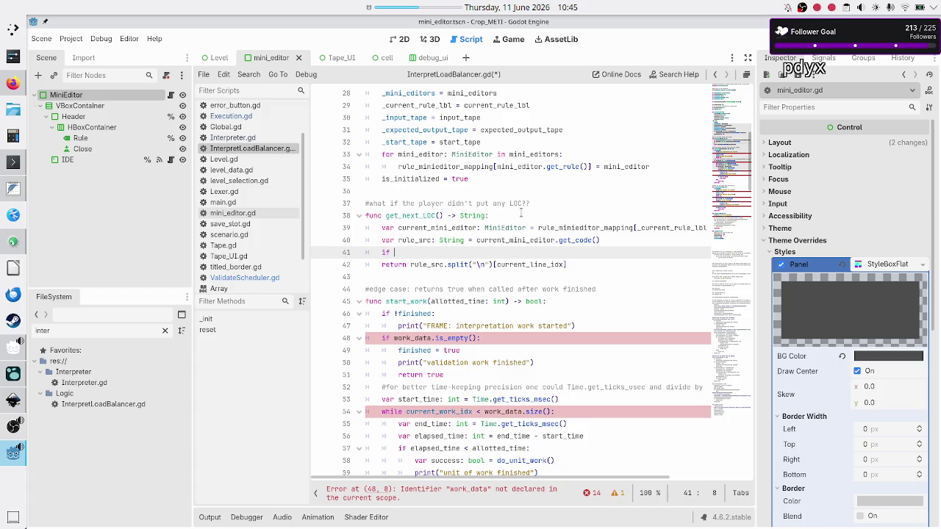
pyautogui.write('rule')
pyautogui.press('Down')
pyautogui.press('Return')
pyautogui.write('empt')
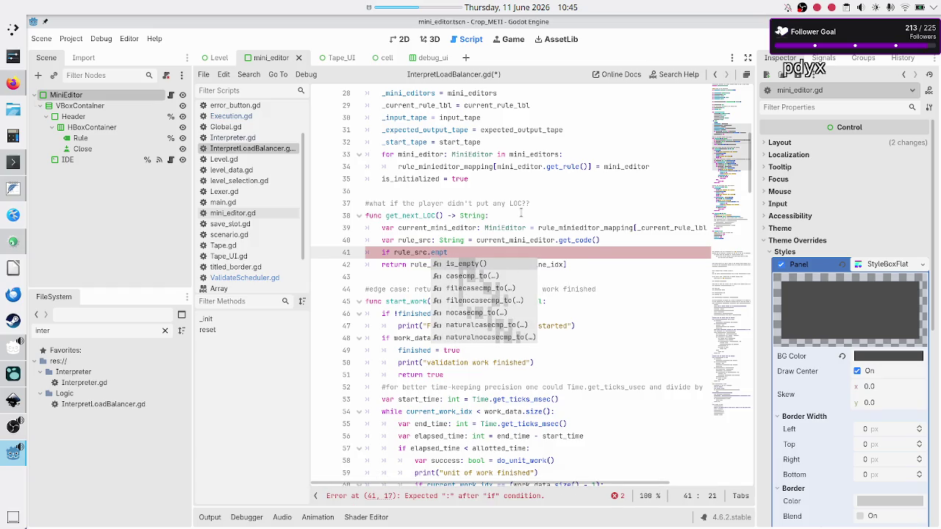
pyautogui.press('Return')
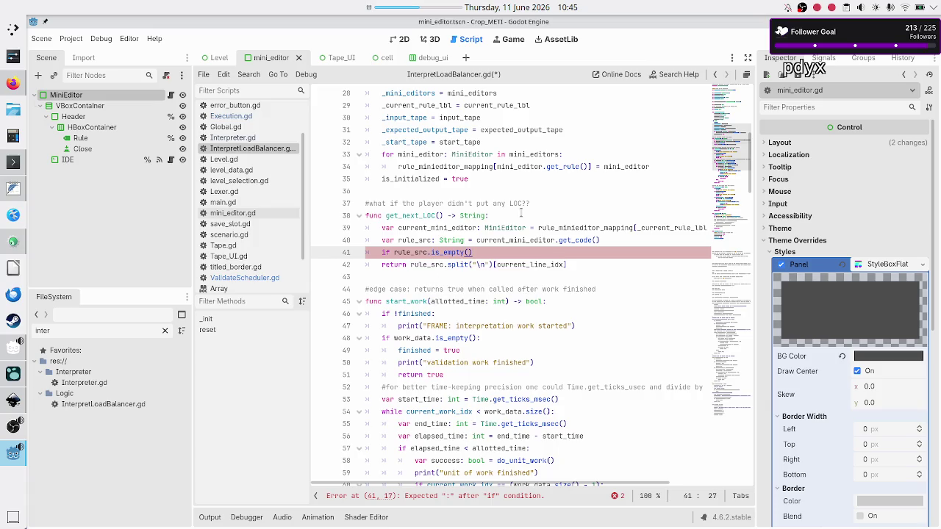
pyautogui.hotkey('alt', 'Tab')
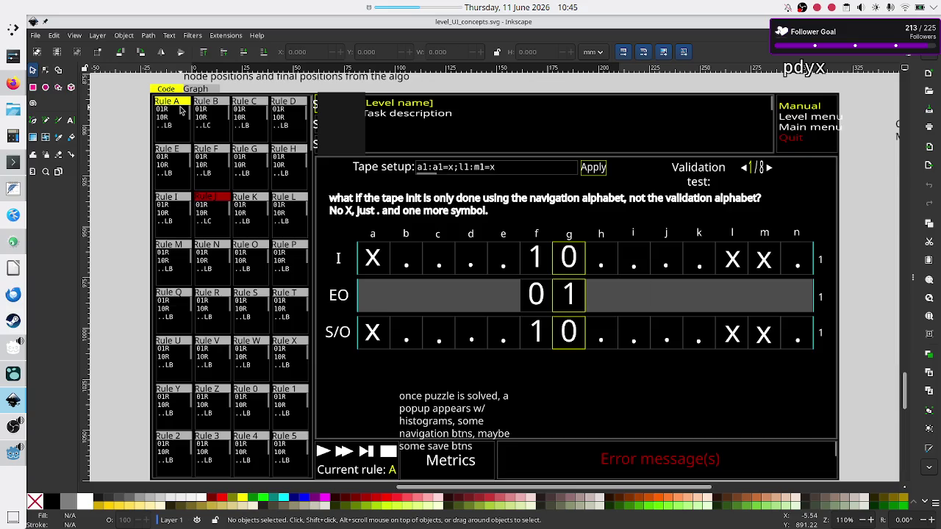
# Step: Flip between Godot and the level_UI_concepts.svg mockup, ending back in the Godot script editor
pyautogui.hotkey('alt', 'Tab')
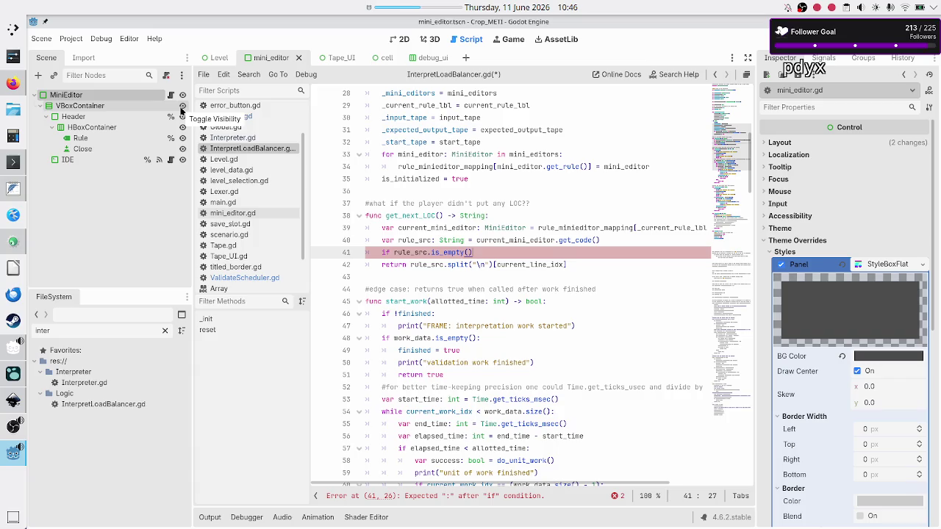
pyautogui.hotkey('alt', 'Tab')
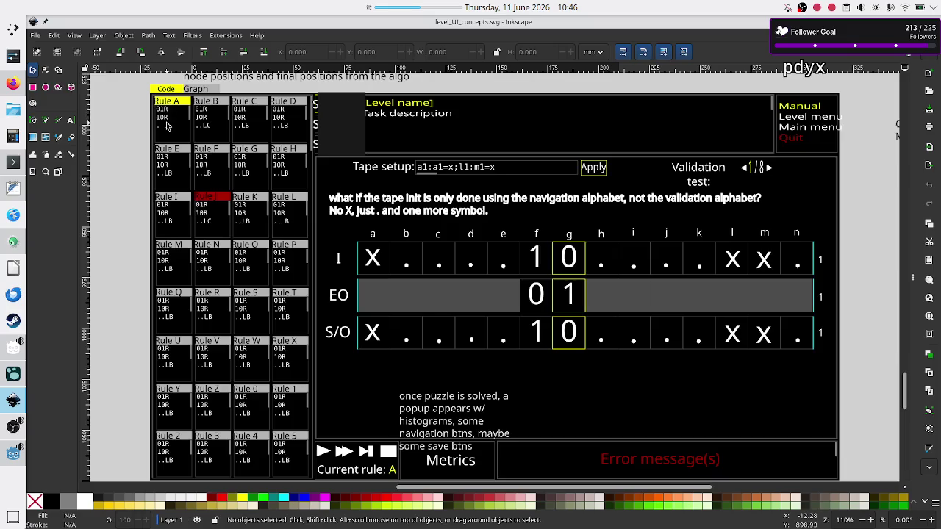
pyautogui.hotkey('alt', 'Tab')
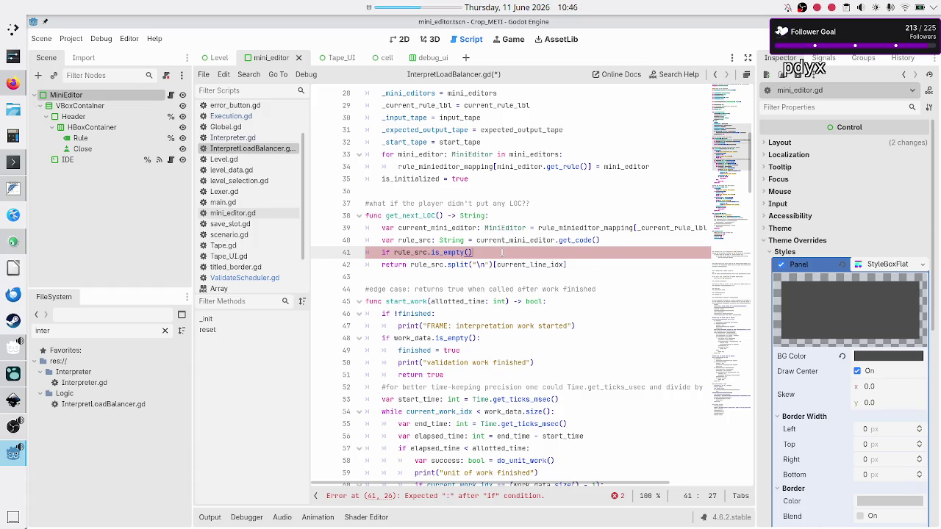
# Step: Prefix line 41's rule_src.is_empty() check with '#' and save InterpretLoadBalancer.gd
pyautogui.doubleClick(532, 265)
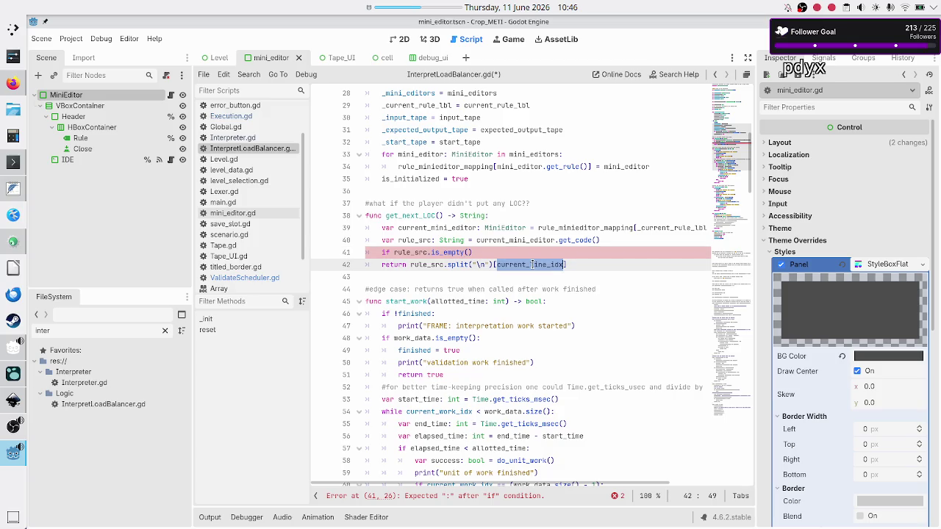
pyautogui.moveTo(444, 265); pyautogui.dragTo(487, 265)
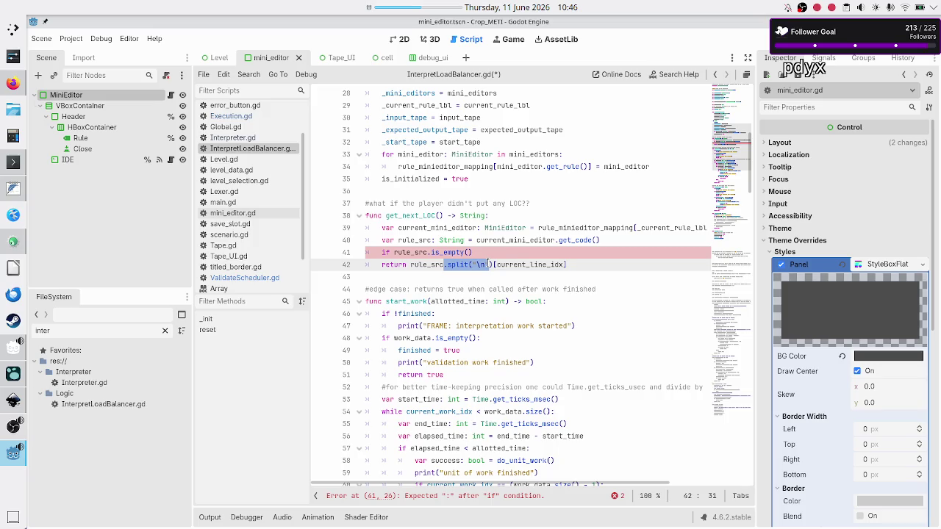
pyautogui.click(507, 252)
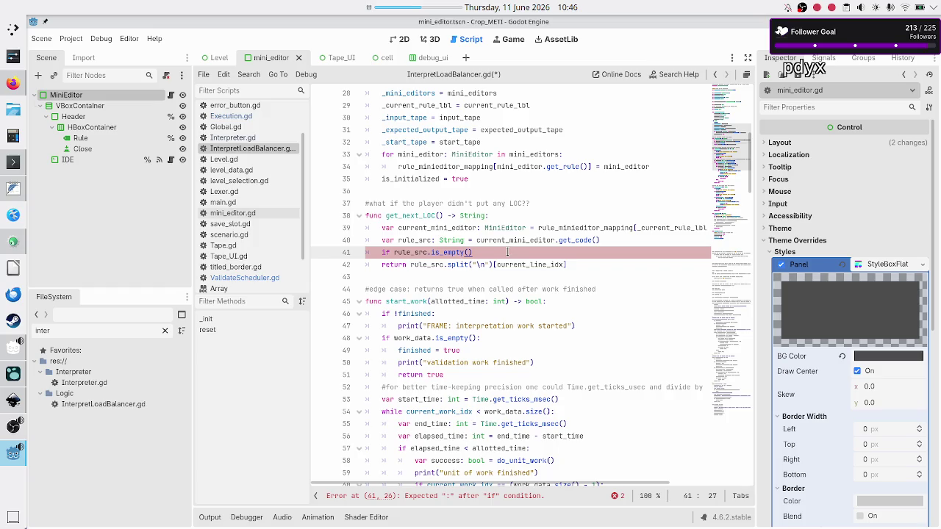
pyautogui.press('Home')
pyautogui.write('#')
pyautogui.press('Down')
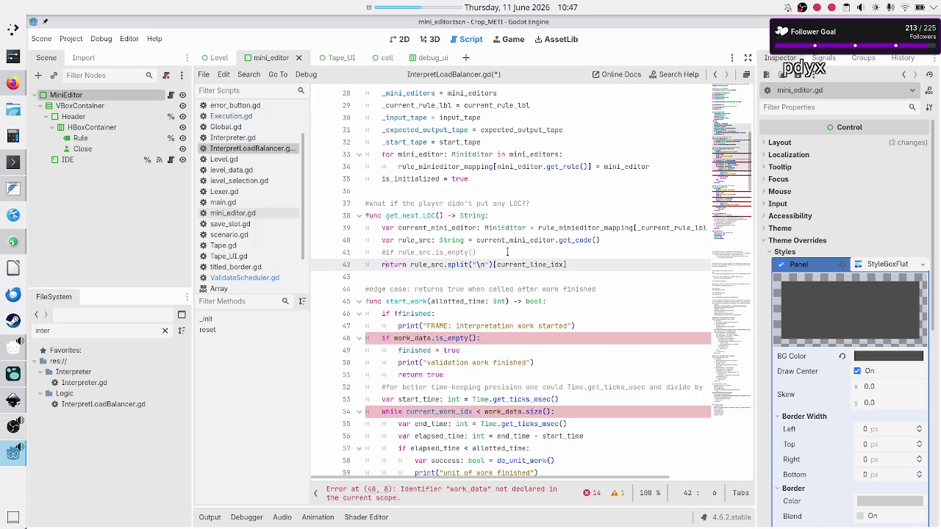
pyautogui.hotkey('ctrl', 's')
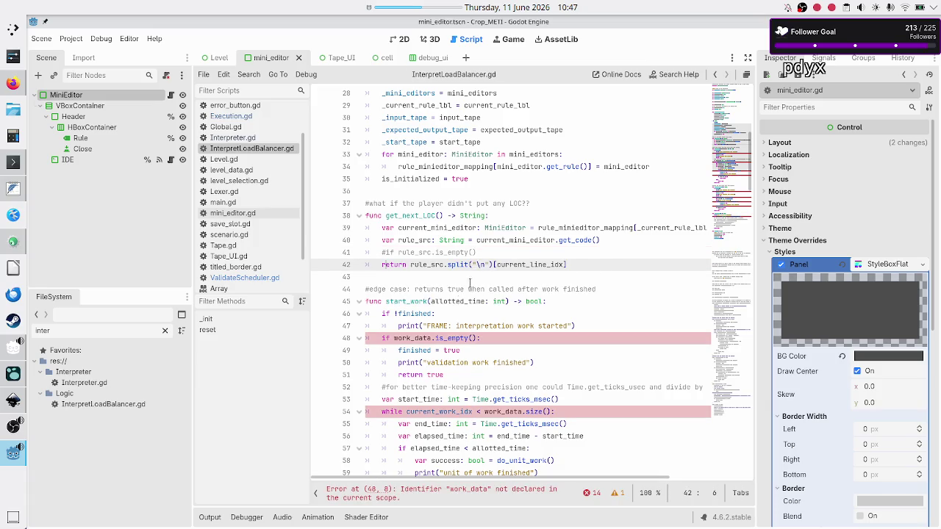
# Step: Comment out lines 48–67 of start_work, from the work_data.is_empty() check through return true
pyautogui.scroll(-7, 479, 271)
pyautogui.scroll(6, 482, 269)
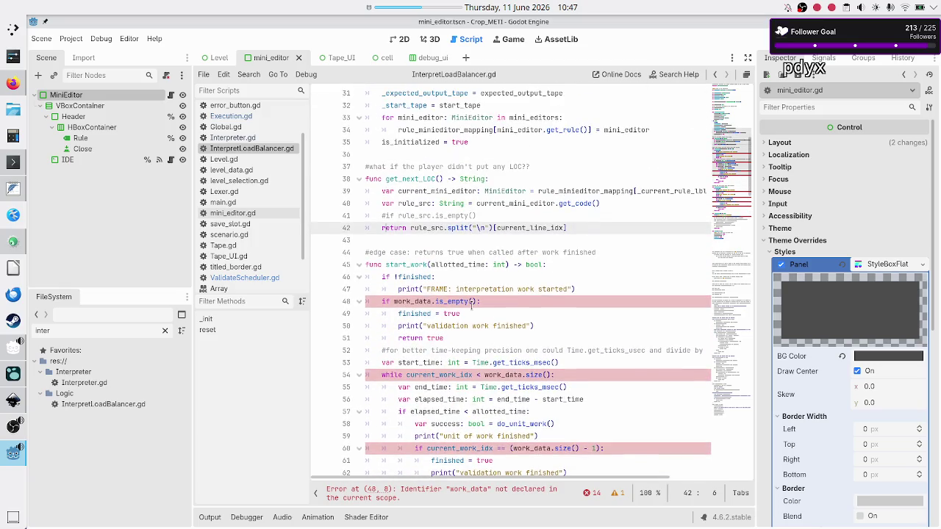
pyautogui.click(508, 300)
pyautogui.press('Home')
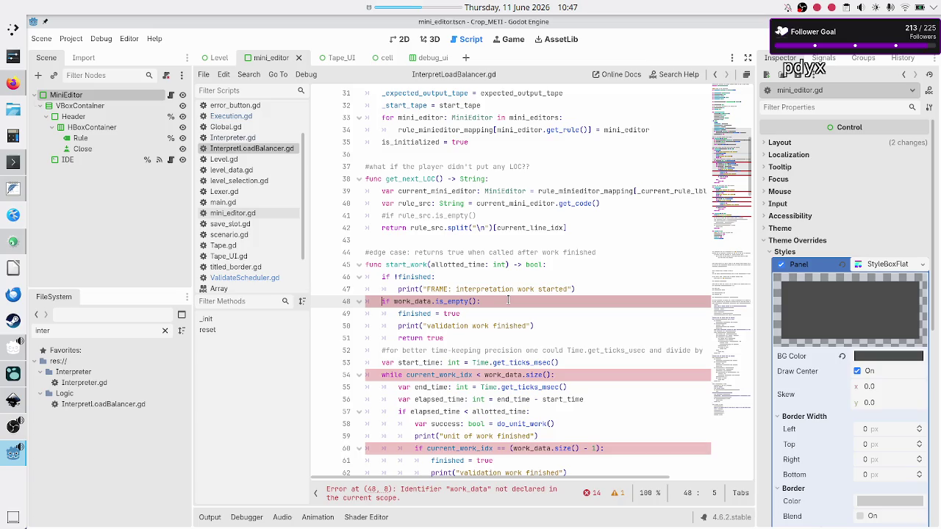
pyautogui.hotkey('shift', 'Down')
pyautogui.hotkey('shift', 'Down')
pyautogui.hotkey('shift', 'Down')
pyautogui.hotkey('shift', 'Down')
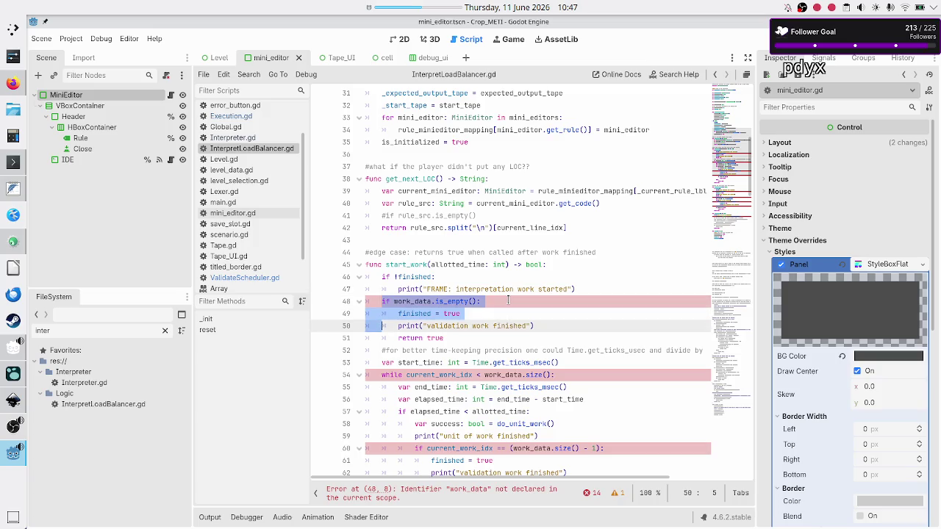
pyautogui.hotkey('shift', 'Down')
pyautogui.hotkey('shift', 'Down')
pyautogui.hotkey('shift', 'Down')
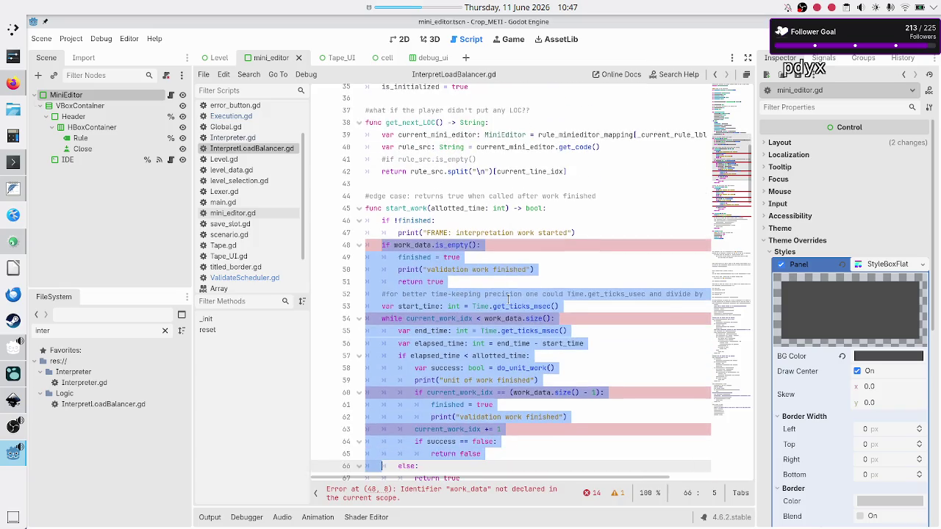
pyautogui.hotkey('shift', 'Up')
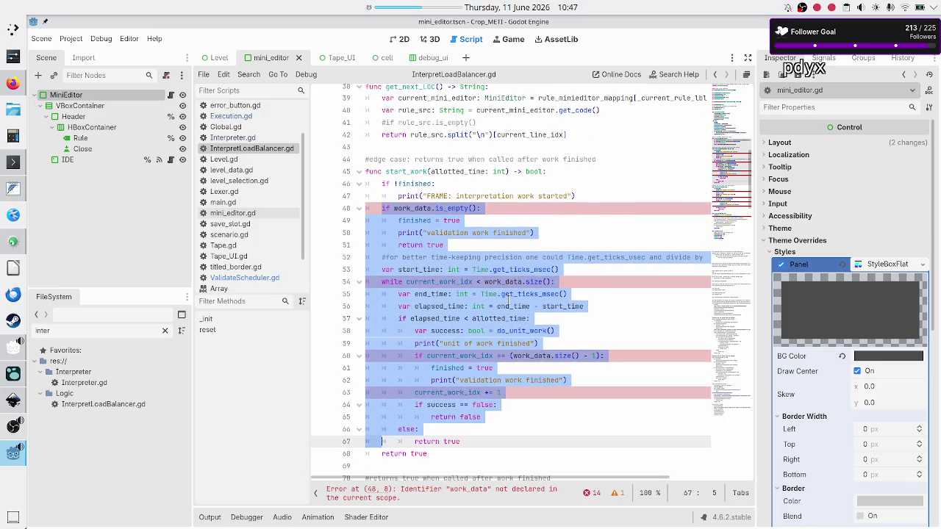
pyautogui.hotkey('shift', 'End')
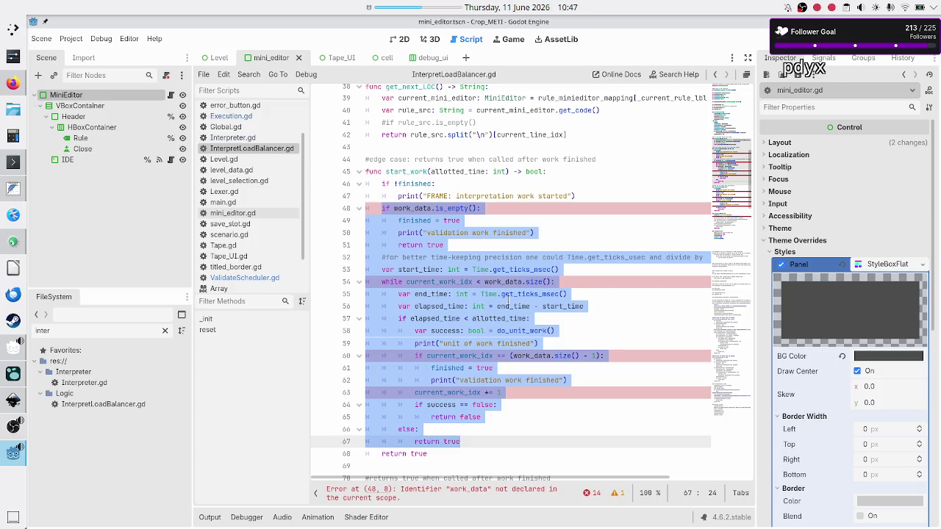
pyautogui.hotkey('ctrl', 'k')
pyautogui.press('Down')
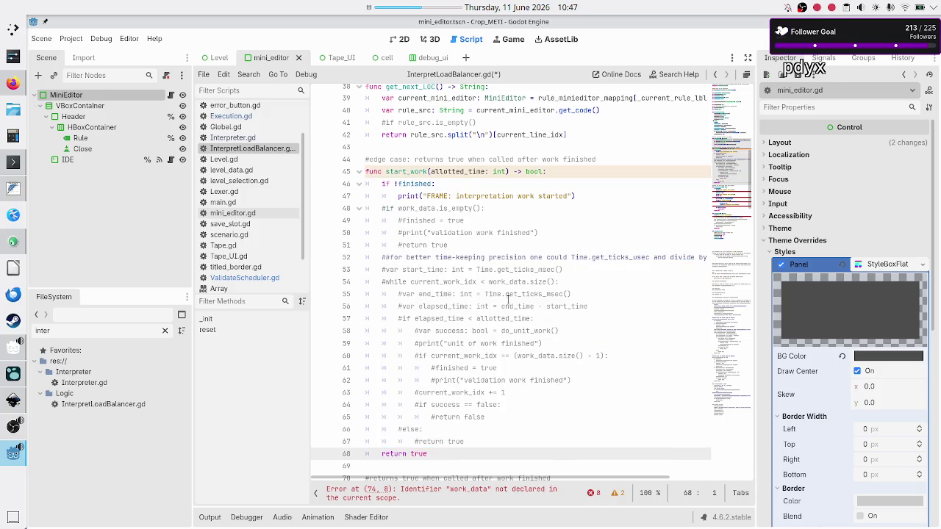
# Step: Reword the print message on line 73, replacing 'validation' with 'interpretation unit'
pyautogui.press('Down')
pyautogui.press('Down')
pyautogui.press('Down')
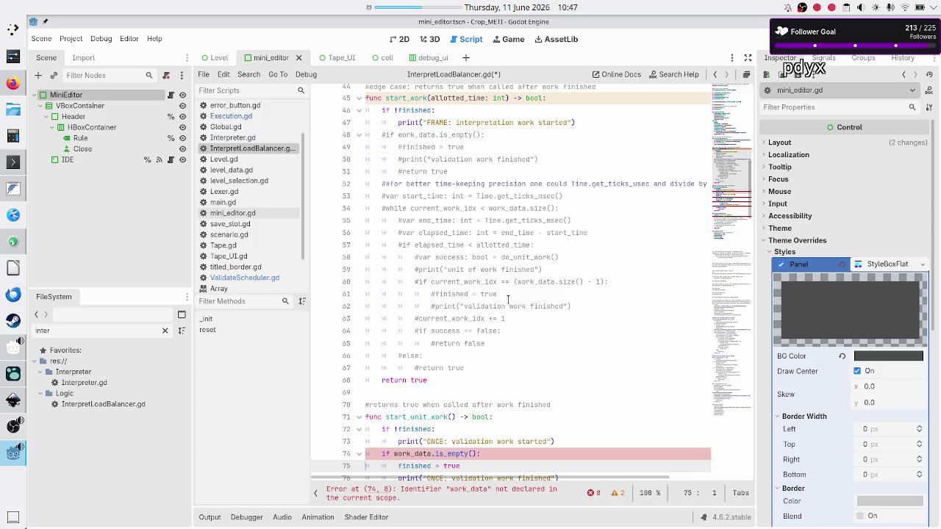
pyautogui.press('Up')
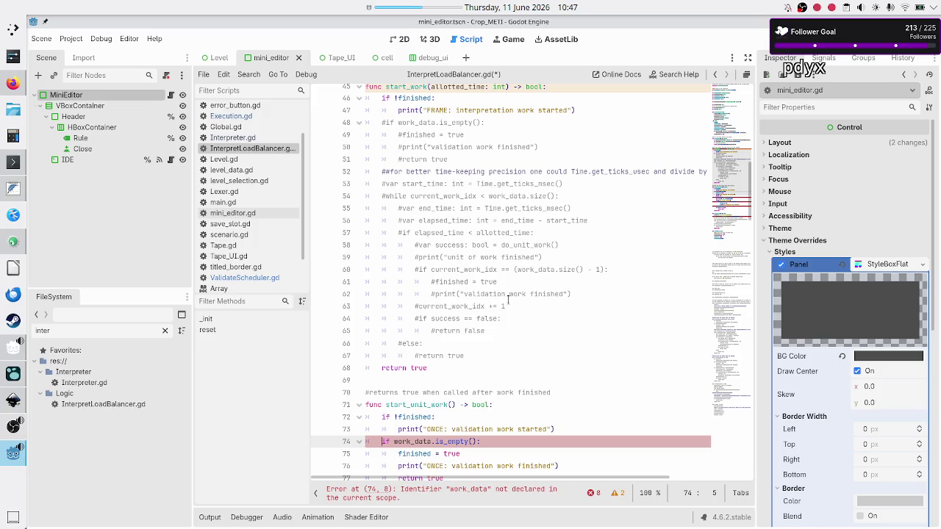
pyautogui.press('Up')
pyautogui.press('Right')
pyautogui.press('Right')
pyautogui.press('Right')
pyautogui.press('BackSpace')
pyautogui.press('BackSpace')
pyautogui.press('BackSpace')
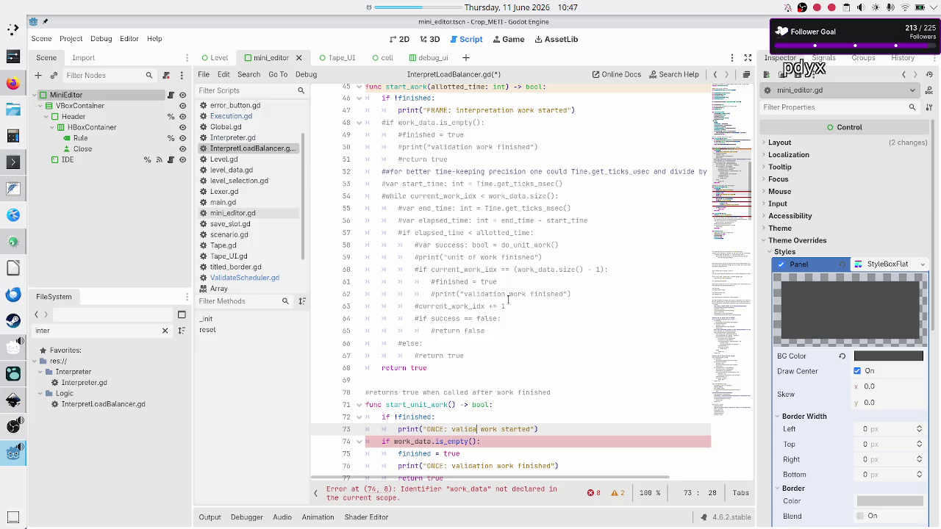
pyautogui.press('BackSpace')
pyautogui.write('interpre')
pyautogui.write('tation')
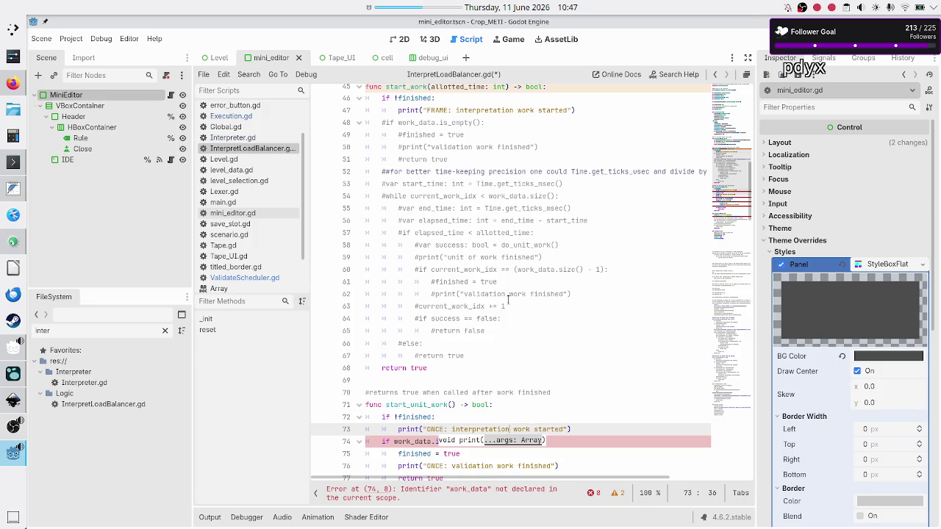
pyautogui.write(' unit')
# Step: Comment out the start_unit_work body lines through line 86
pyautogui.press('Down')
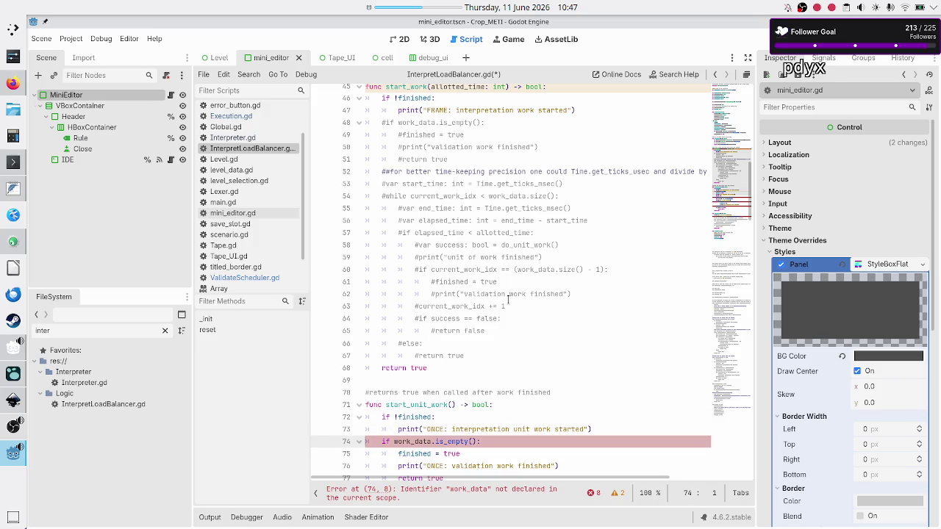
pyautogui.hotkey('shift', 'Down')
pyautogui.hotkey('shift', 'Down')
pyautogui.hotkey('shift', 'Down')
pyautogui.hotkey('shift', 'Down')
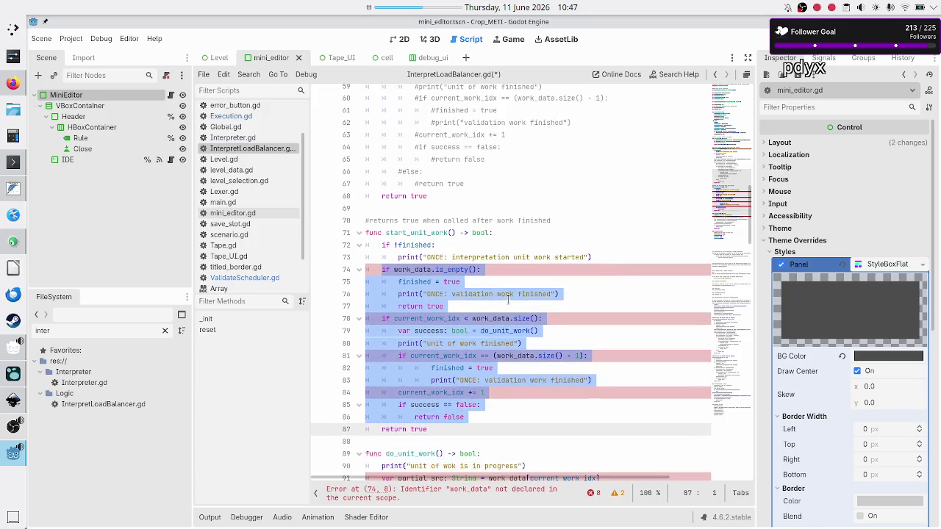
pyautogui.hotkey('shift', 'Left')
pyautogui.hotkey('ctrl', 'k')
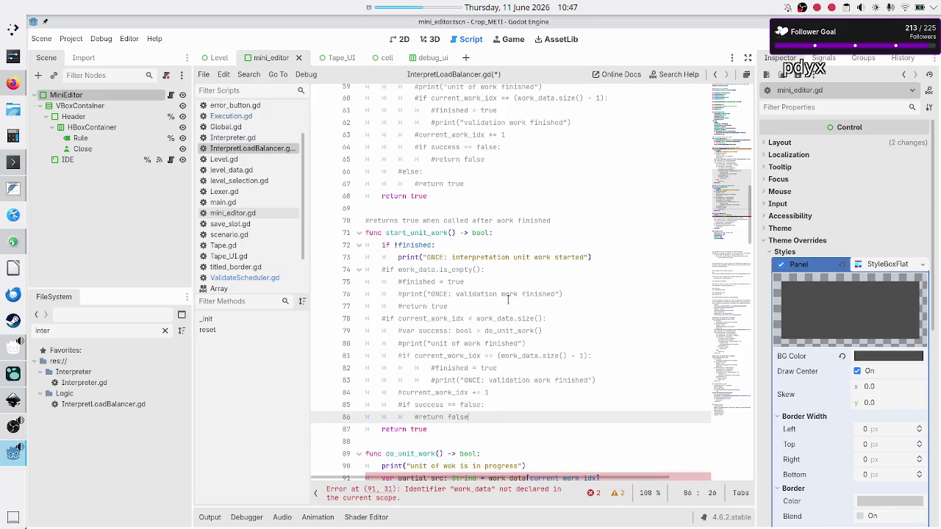
pyautogui.press('Down')
pyautogui.press('Down')
pyautogui.press('Down')
# Step: Comment out the partial_src line in do_unit_work and save InterpretLoadBalancer.gd
pyautogui.press('Up')
pyautogui.press('Up')
pyautogui.press('Up')
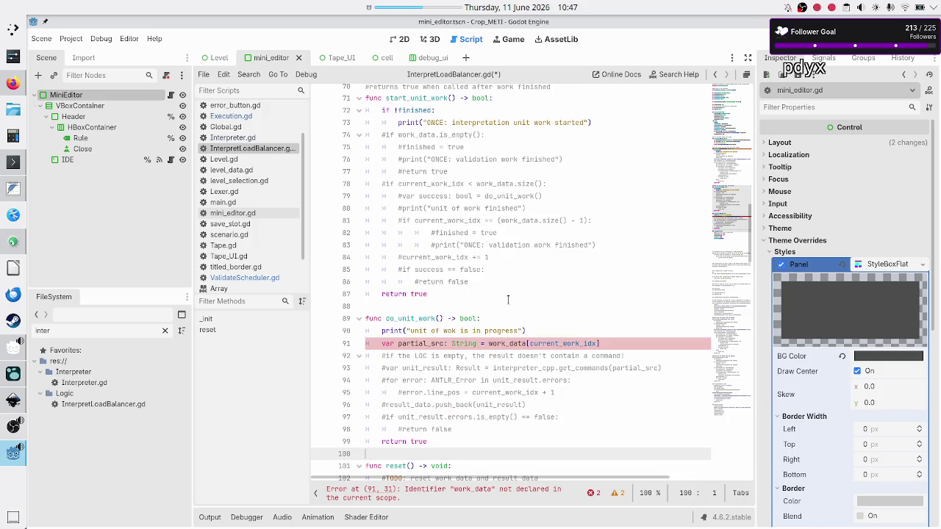
pyautogui.press('Down')
pyautogui.press('Down')
pyautogui.press('Down')
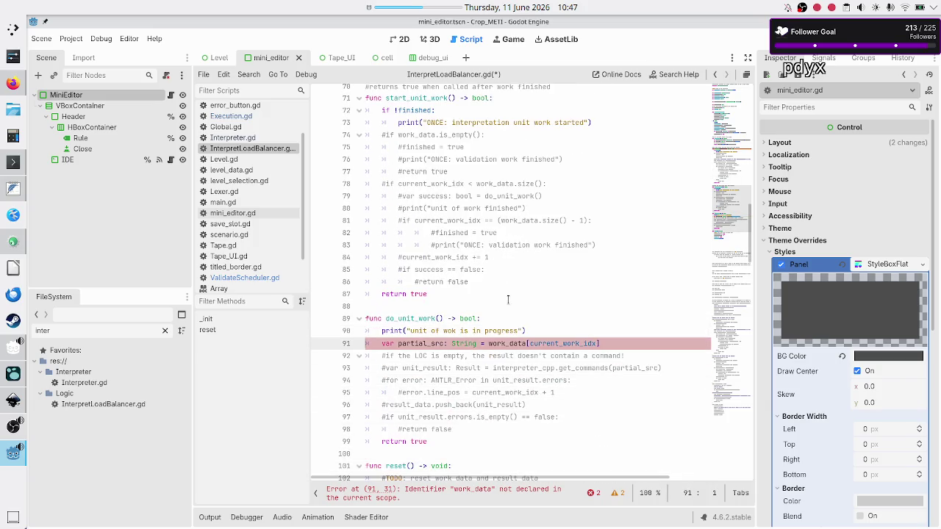
pyautogui.hotkey('ctrl', 'k')
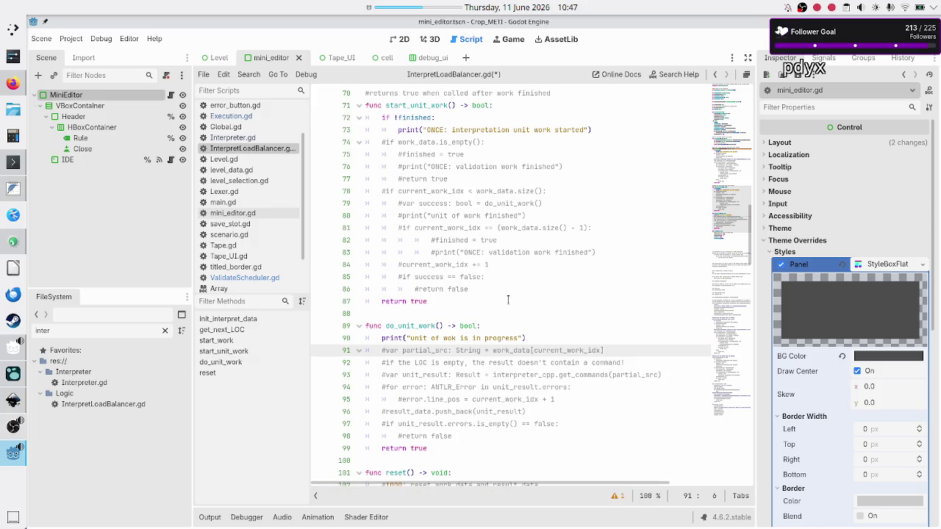
pyautogui.hotkey('ctrl', 's')
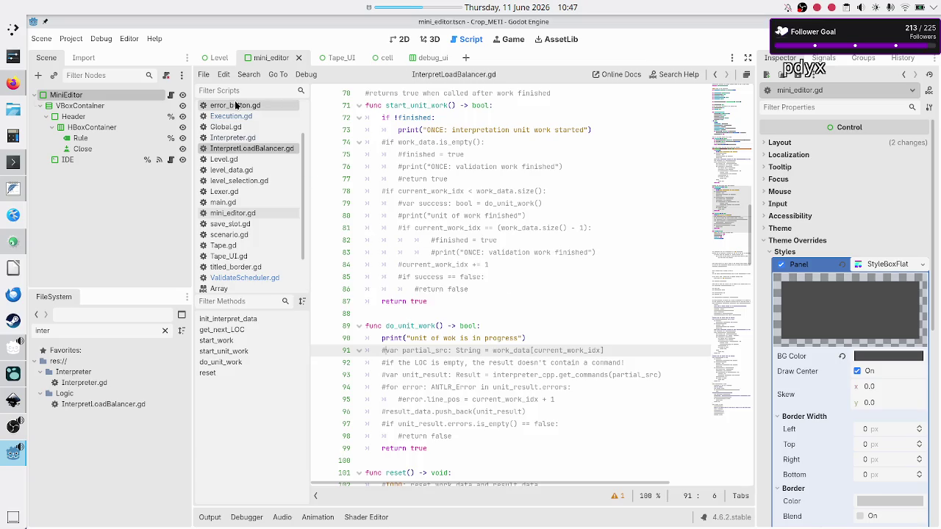
pyautogui.click(233, 126)
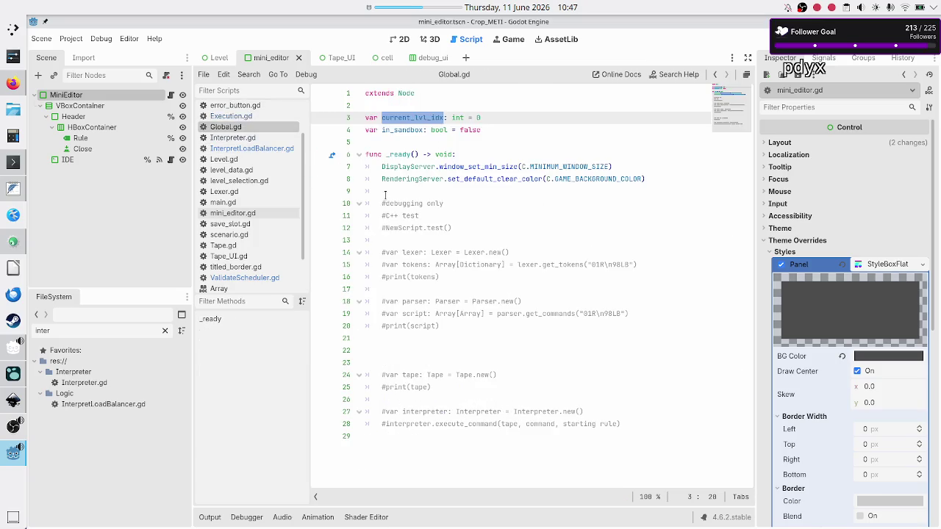
# Step: Delete the two extra blank lines in Global.gd's _ready
pyautogui.click(435, 215)
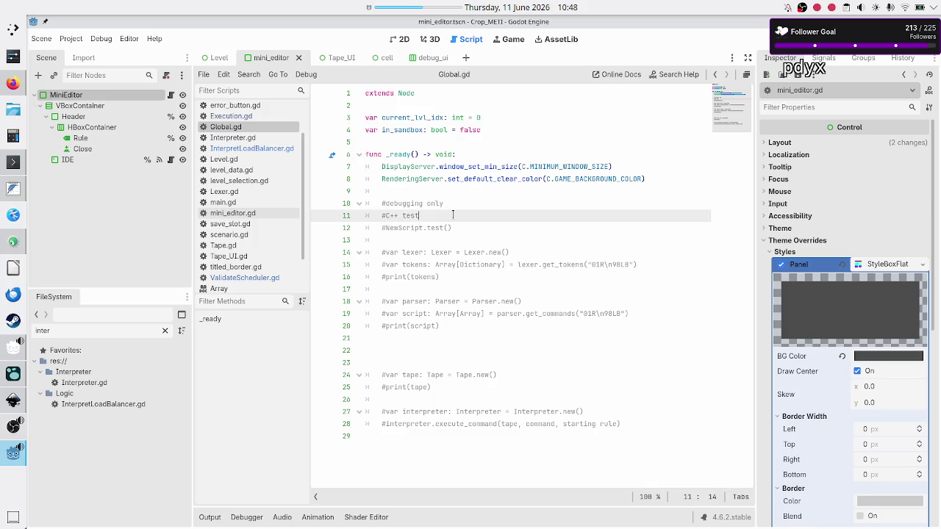
pyautogui.press('Down')
pyautogui.press('Down')
pyautogui.press('Down')
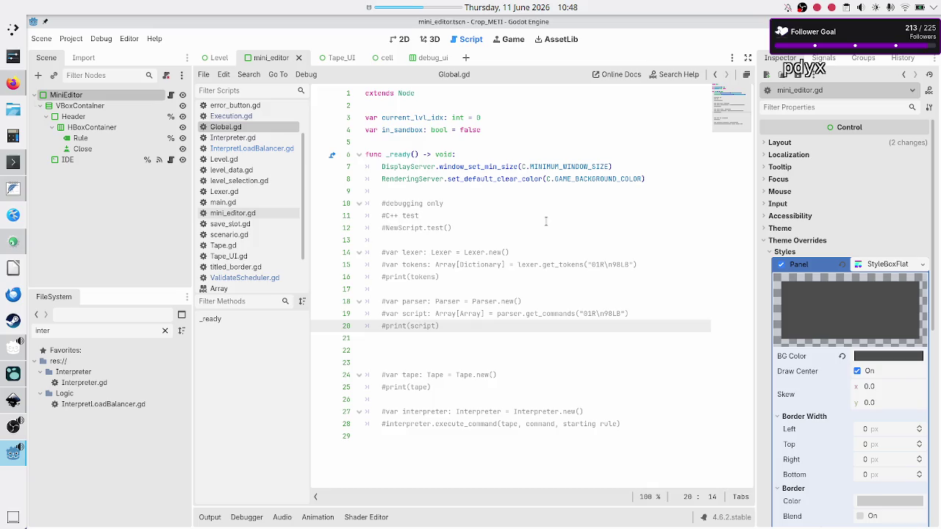
pyautogui.press('Down')
pyautogui.press('Down')
pyautogui.press('Down')
pyautogui.press('BackSpace')
pyautogui.press('BackSpace')
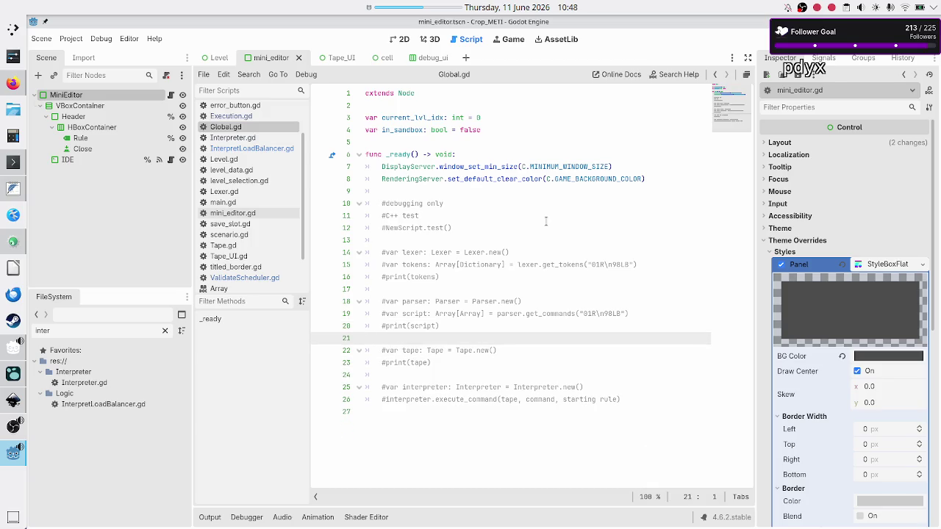
pyautogui.press('Down')
pyautogui.press('Down')
pyautogui.press('Down')
pyautogui.press('End')
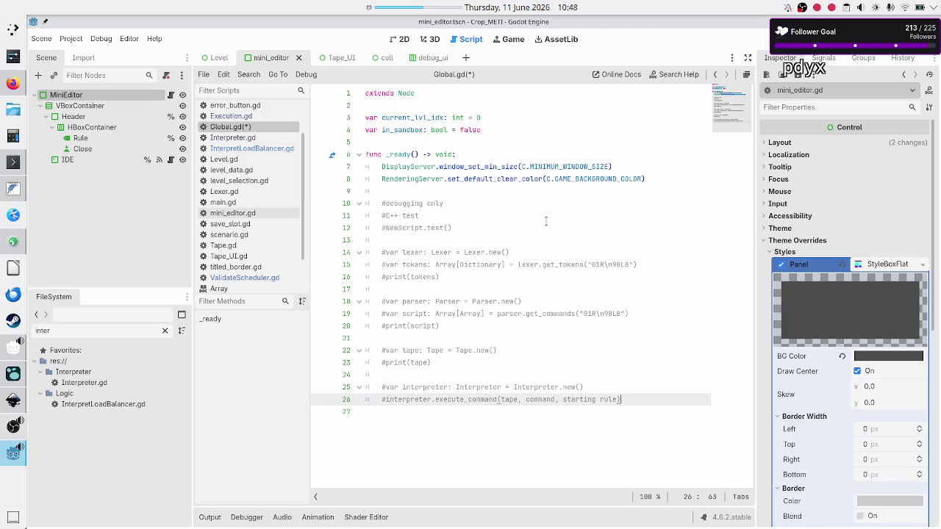
# Step: Add lines 'var code: String = ""', 'var LOCs: PackedStringArray = code.split("\n")', 'print(LOCs)'; save and run
pyautogui.press('Return')
pyautogui.press('Return')
pyautogui.write('var ')
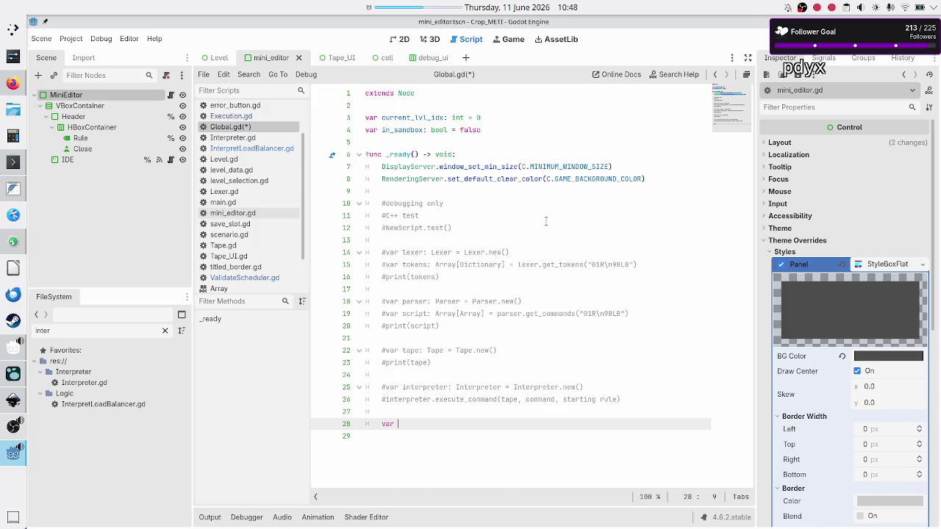
pyautogui.write('code: String = ""')
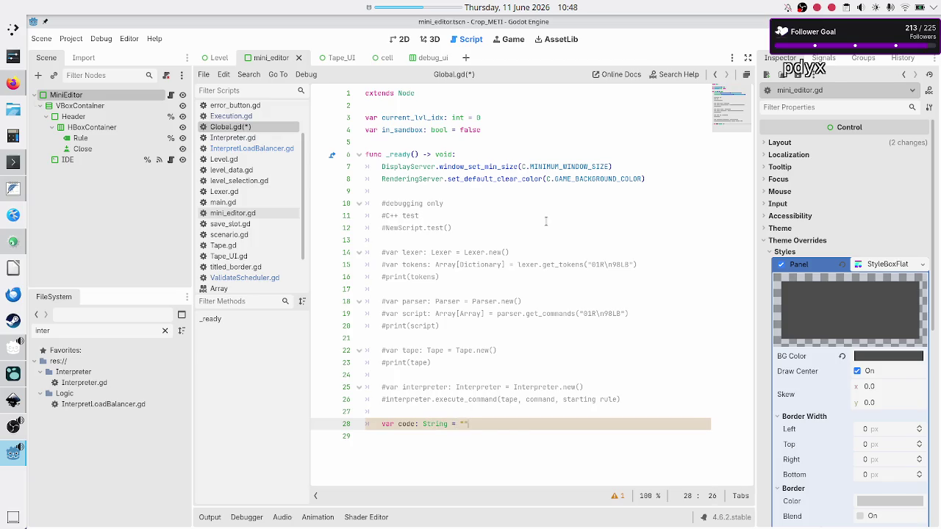
pyautogui.press('Return')
pyautogui.write('va')
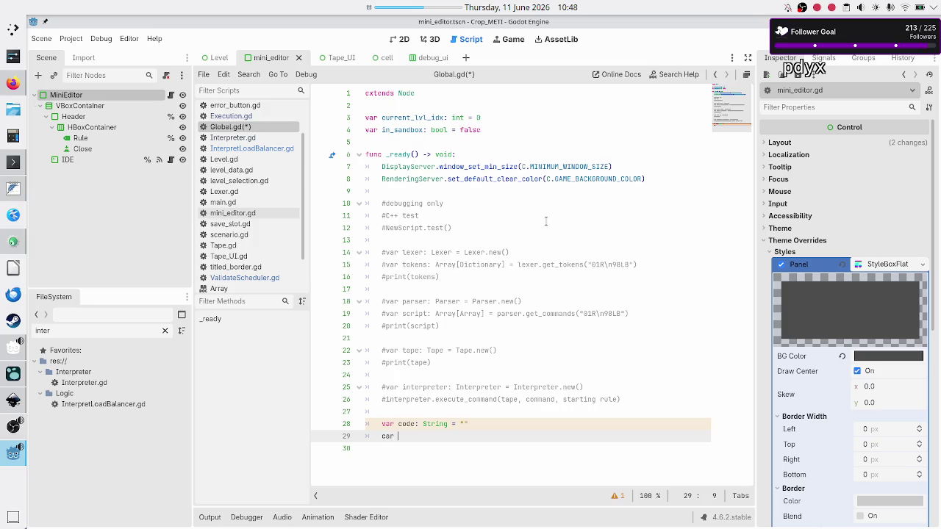
pyautogui.write('r LOCs: ')
pyautogui.write('PackedStr')
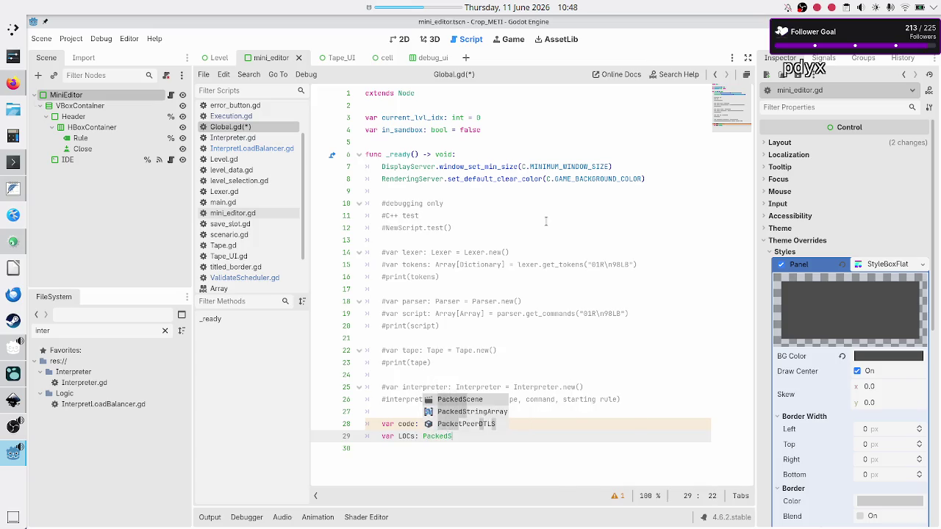
pyautogui.press('Return')
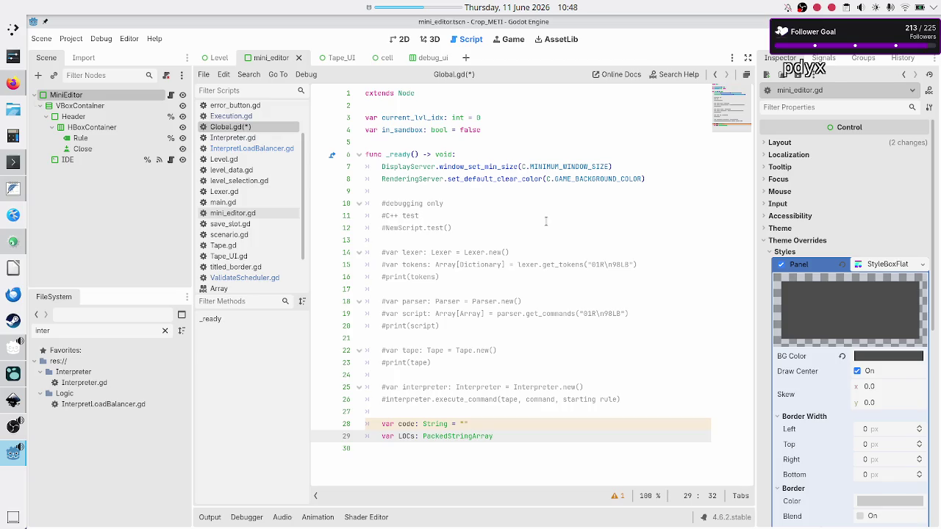
pyautogui.write(' = code')
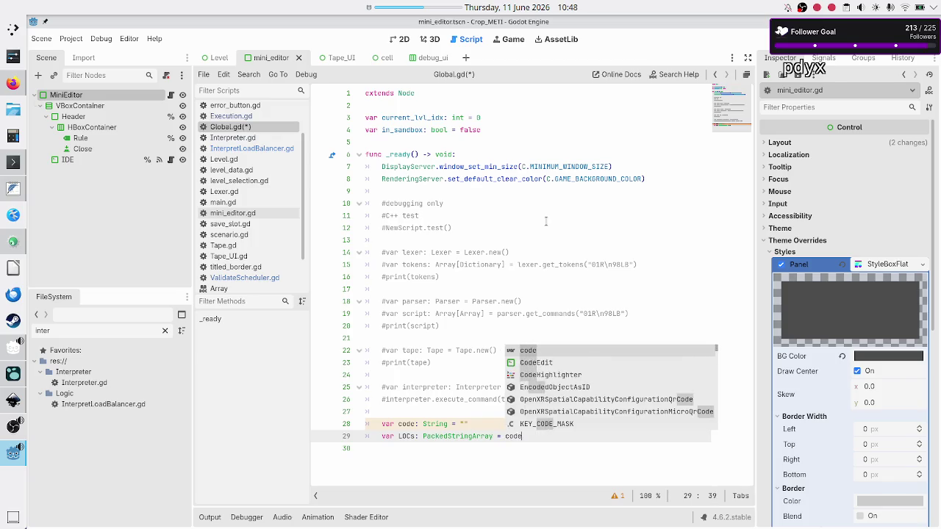
pyautogui.write('.spl')
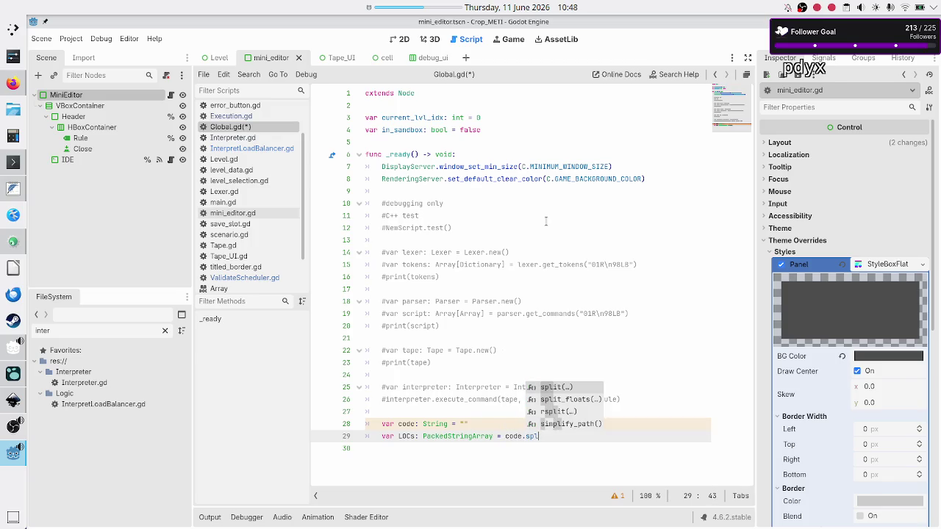
pyautogui.press('Return')
pyautogui.write('"')
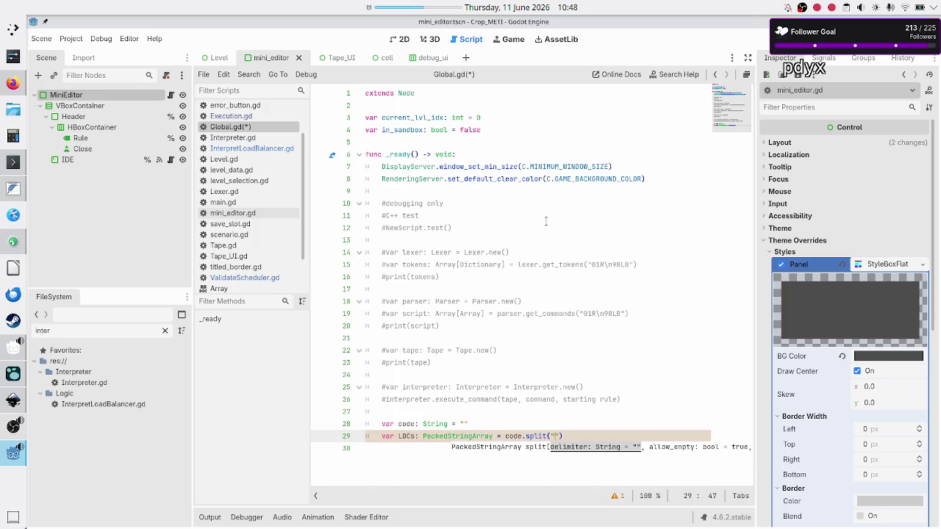
pyautogui.write('\\n")')
pyautogui.press('Return')
pyautogui.write('print')
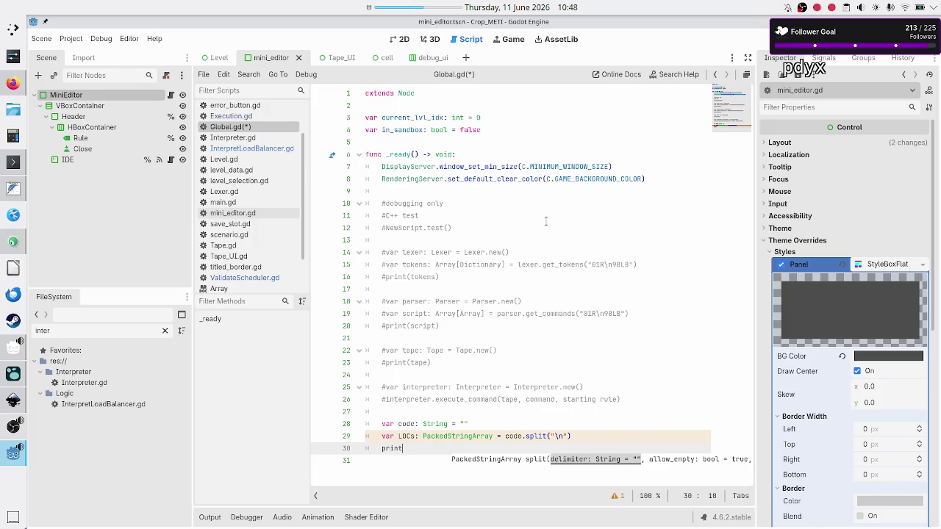
pyautogui.write('(LOCs')
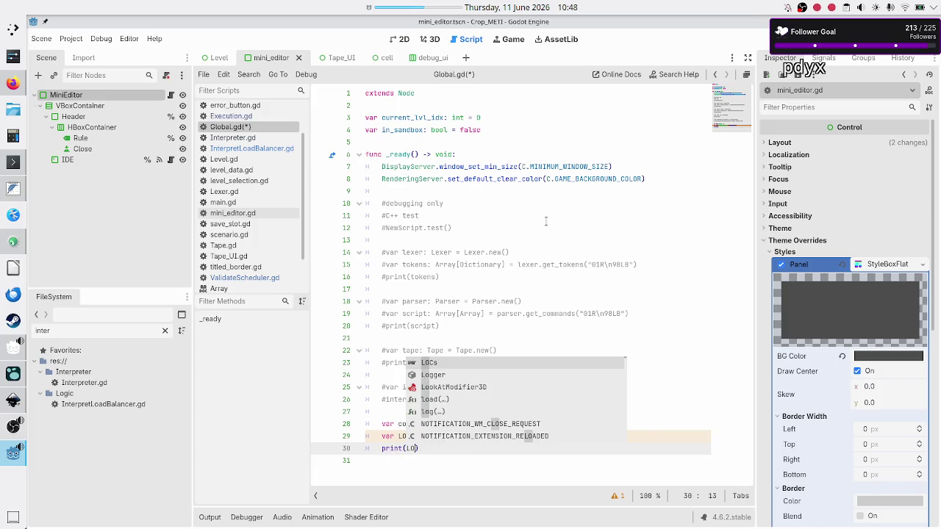
pyautogui.press('Down')
pyautogui.hotkey('ctrl', 's')
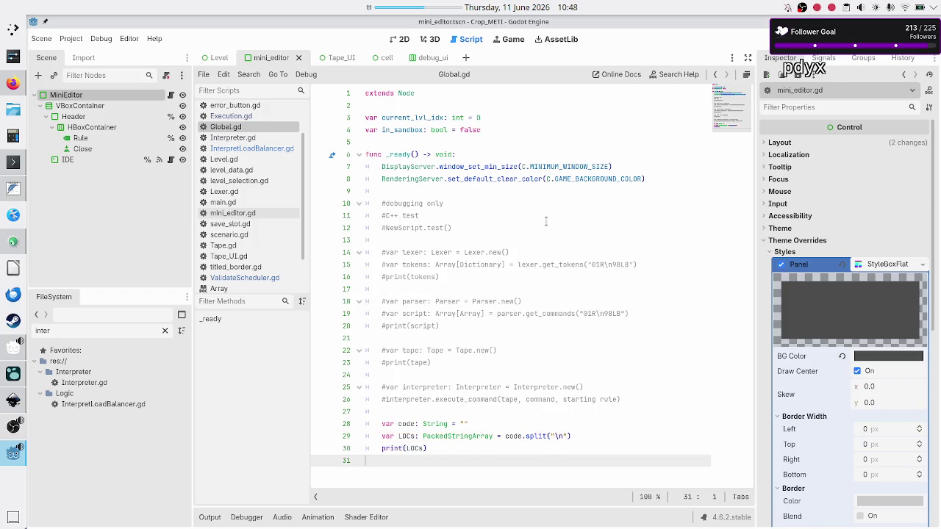
pyautogui.press('F5')
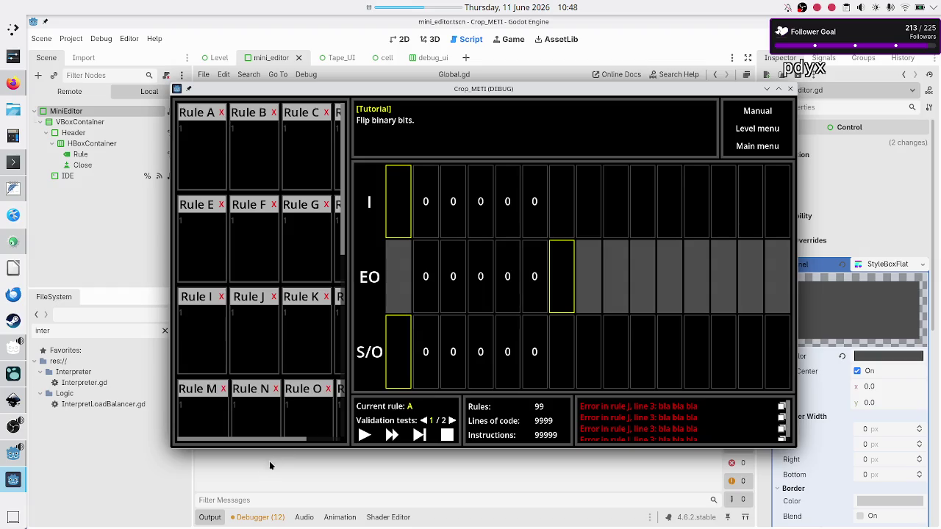
# Step: Check the Output panel shows [""] for the empty split, then reopen InterpretLoadBalancer.gd
pyautogui.click(269, 460)
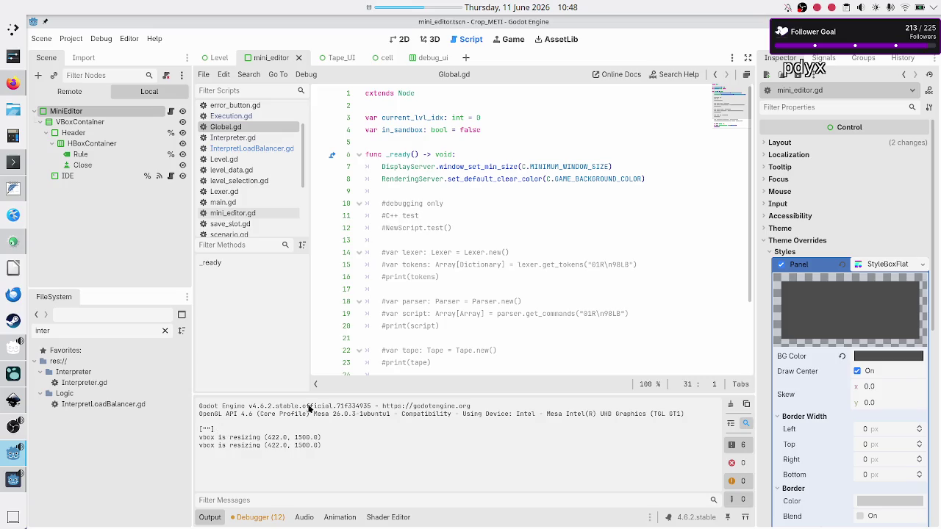
pyautogui.scroll(-3, 439, 298)
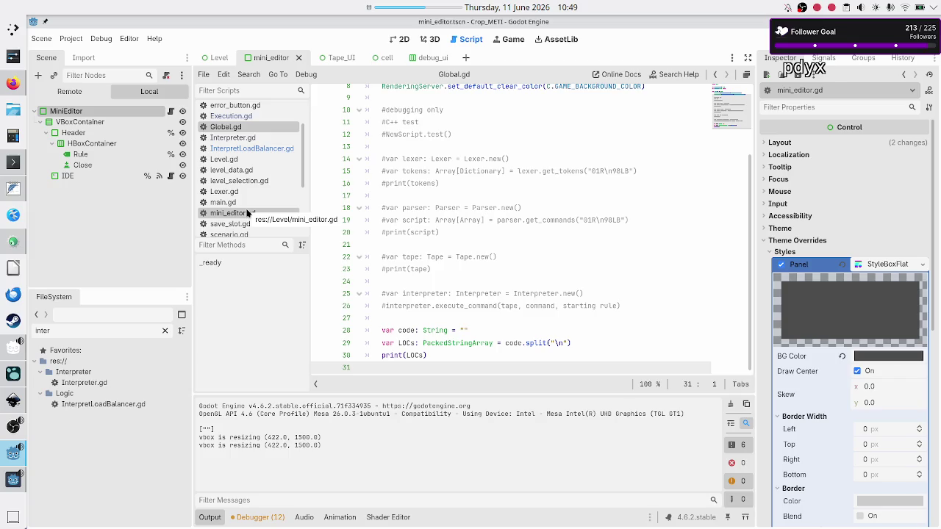
pyautogui.click(261, 148)
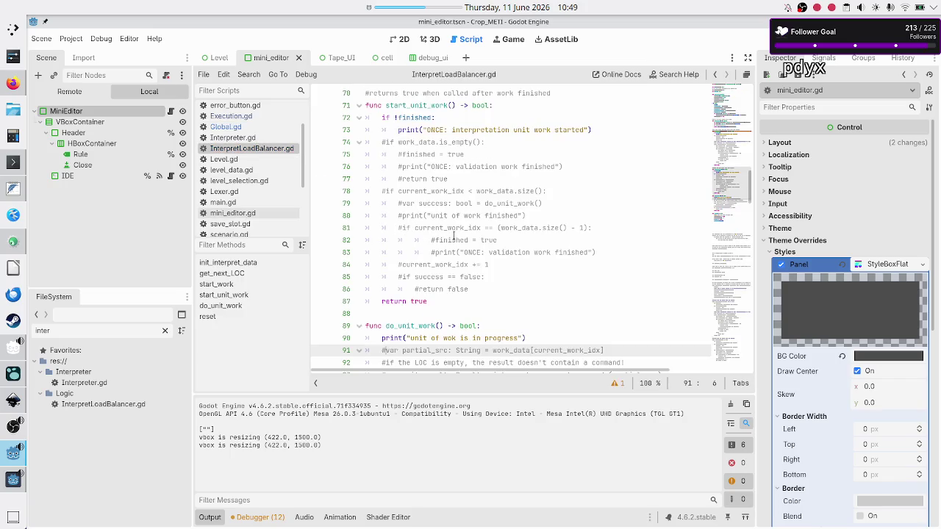
pyautogui.scroll(-3, 467, 247)
pyautogui.scroll(12, 466, 248)
pyautogui.scroll(7, 467, 247)
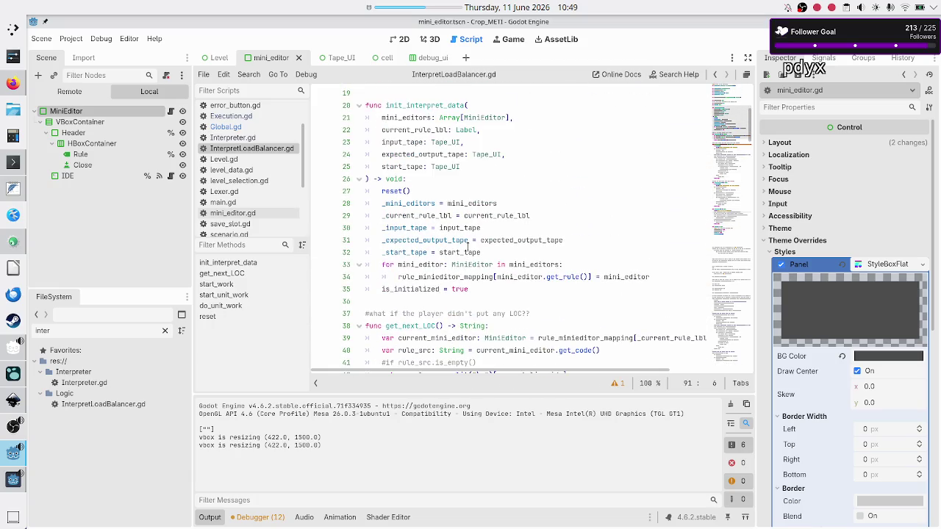
pyautogui.scroll(-5, 467, 247)
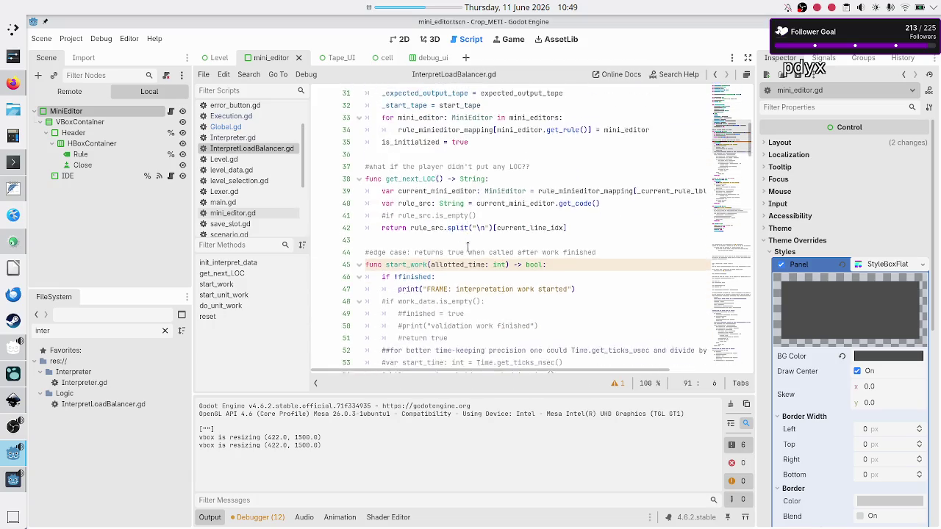
pyautogui.scroll(11, 467, 248)
pyautogui.scroll(-3, 467, 248)
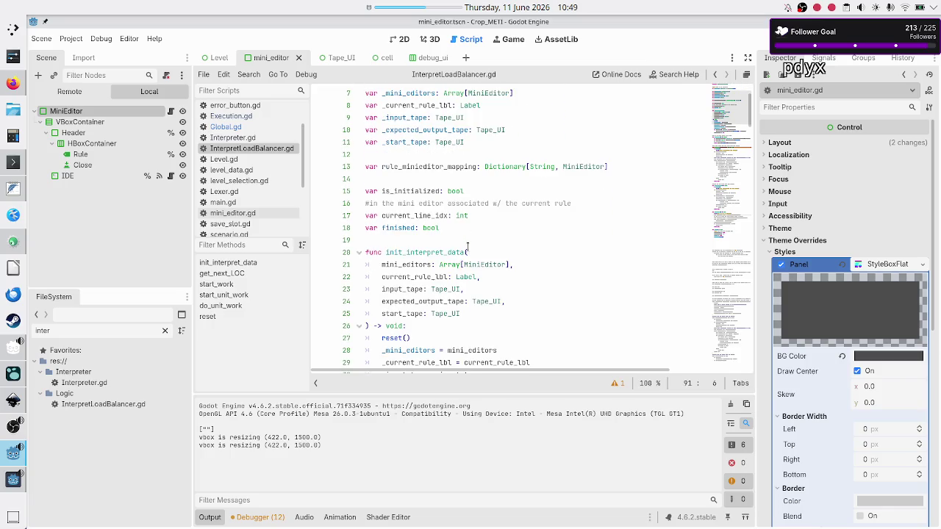
pyautogui.scroll(-3, 467, 248)
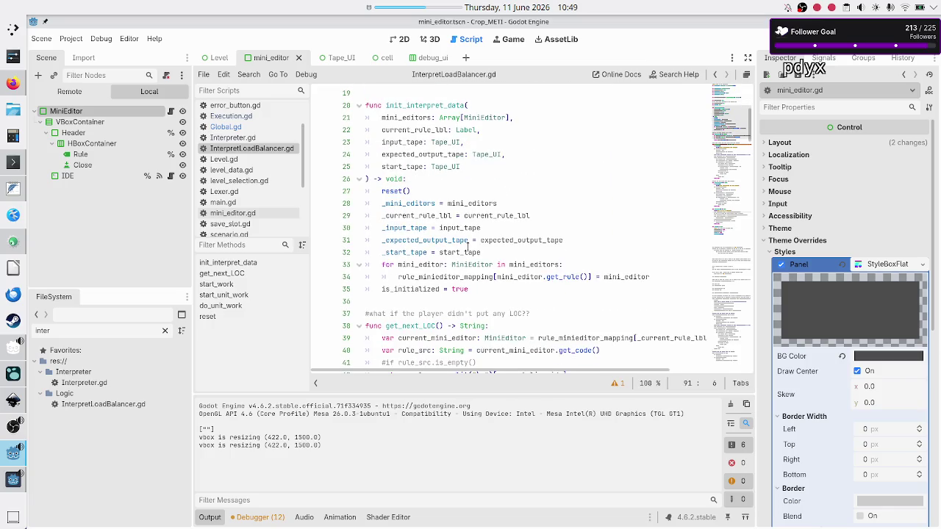
pyautogui.scroll(-2, 467, 246)
pyautogui.scroll(-1, 467, 246)
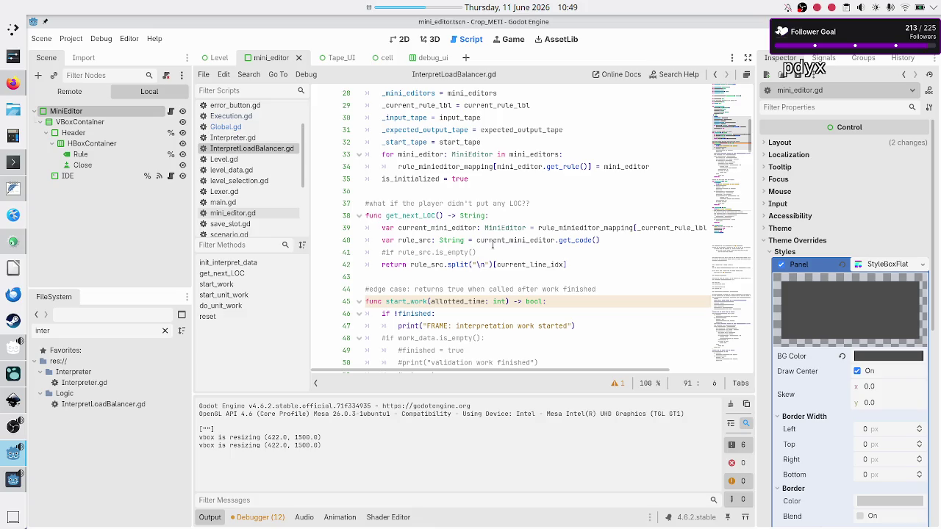
pyautogui.doubleClick(430, 240)
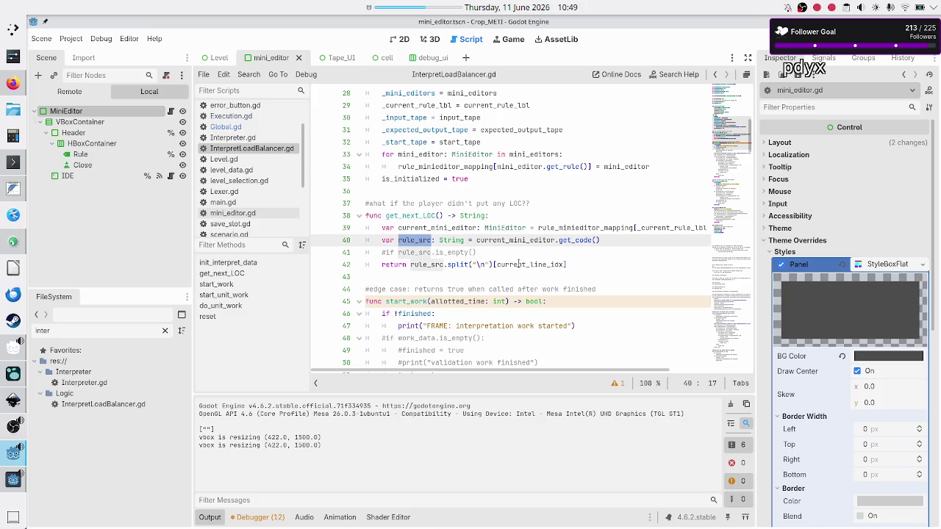
pyautogui.doubleClick(457, 264)
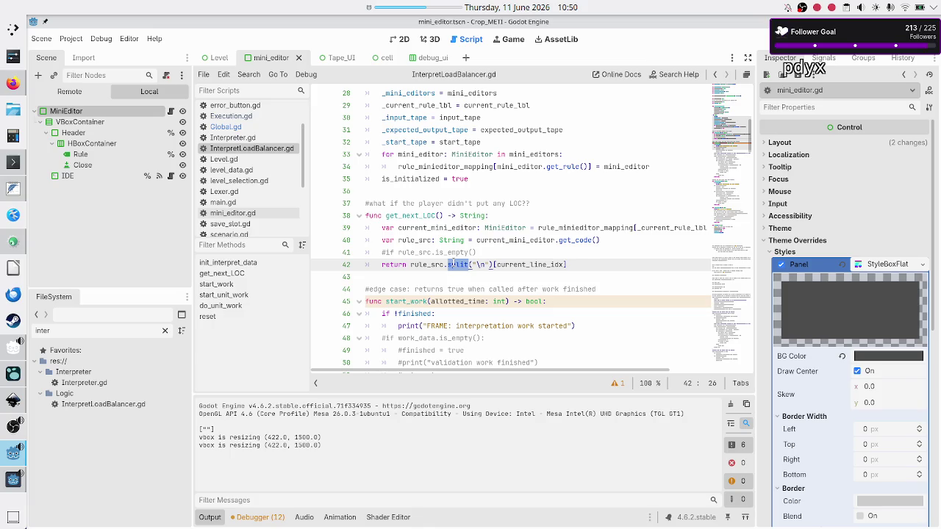
# Step: Uncomment 'if rule_src.is_empty()' on line 41, add a colon and an empty body line
pyautogui.press('Up')
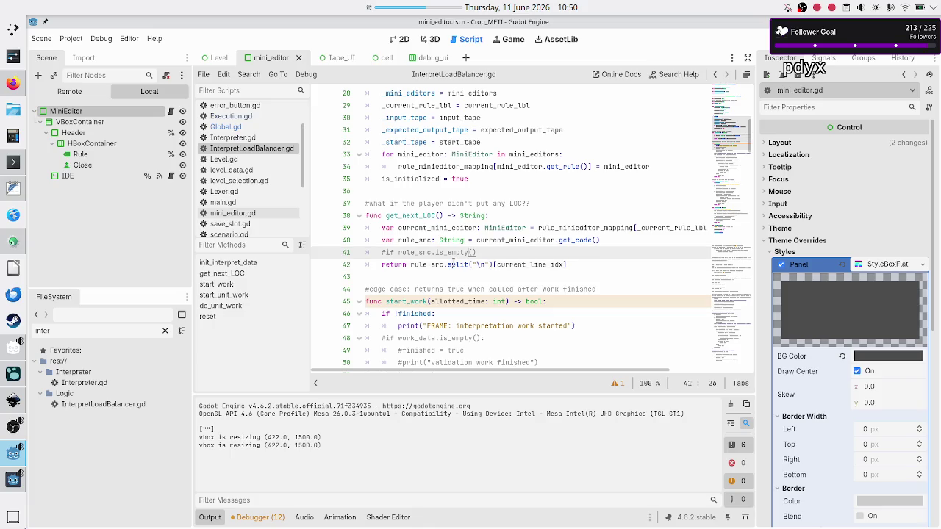
pyautogui.press('Home')
pyautogui.press('BackSpace')
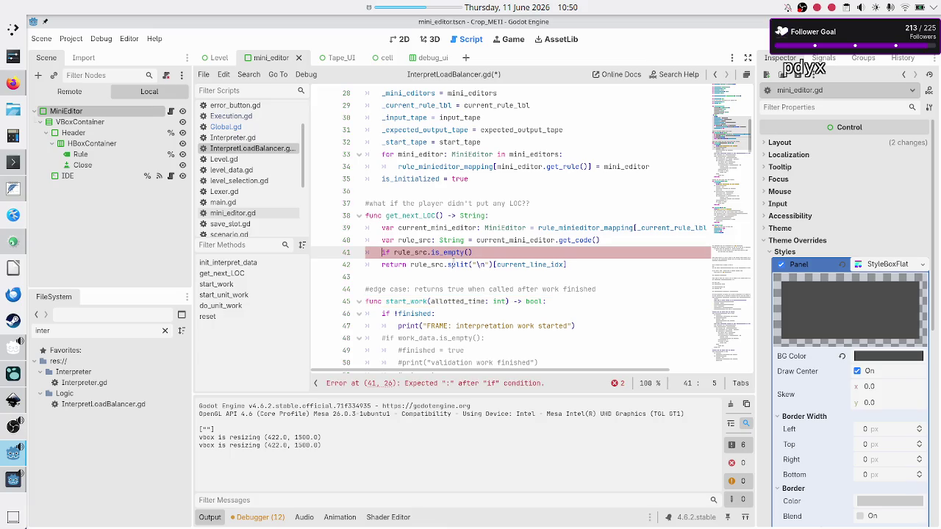
pyautogui.press('End')
pyautogui.write(':')
pyautogui.press('Return')
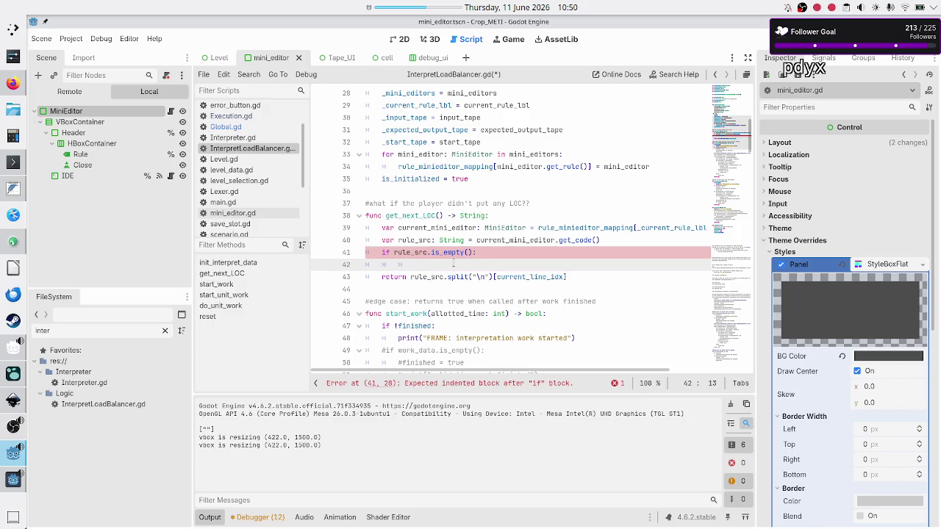
pyautogui.press('BackSpace')
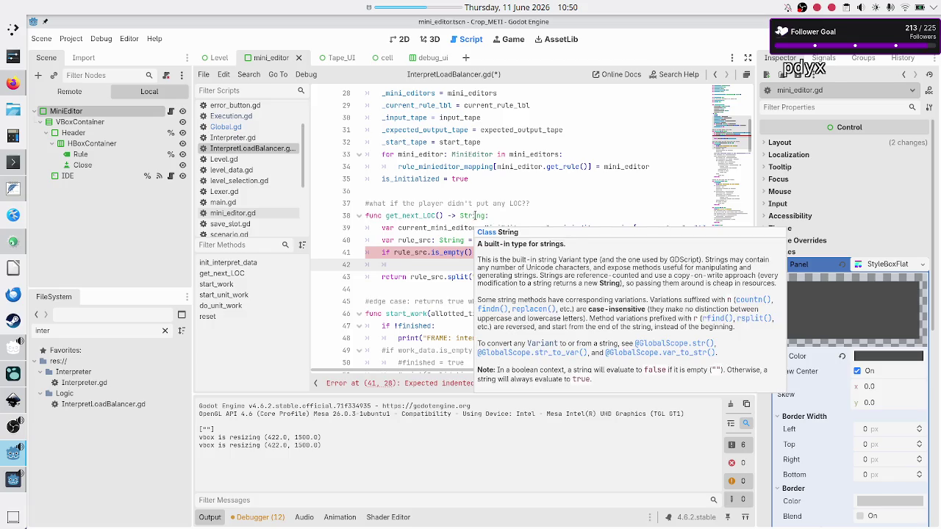
pyautogui.doubleClick(475, 215)
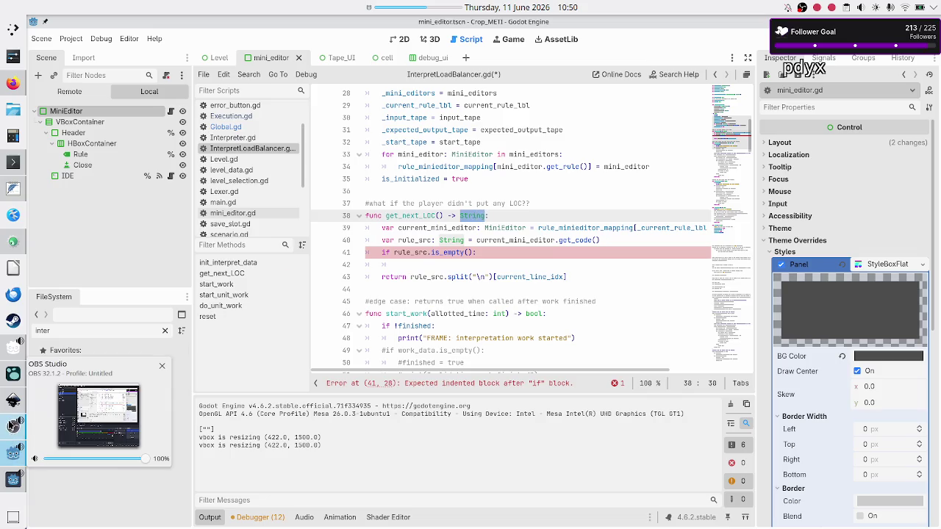
pyautogui.moveTo(10, 399)
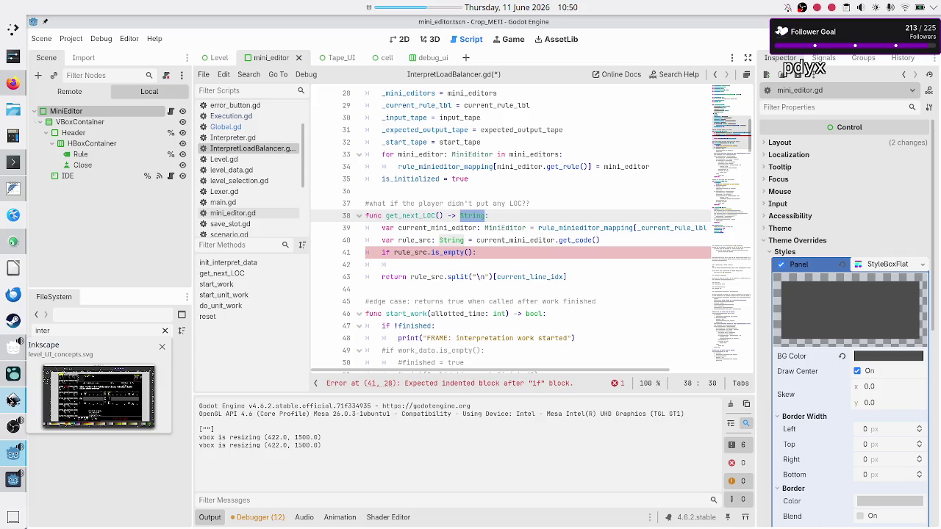
# Step: Bring the level_UI_concepts.svg mockup window to the front from the taskbar
pyautogui.click(13, 399)
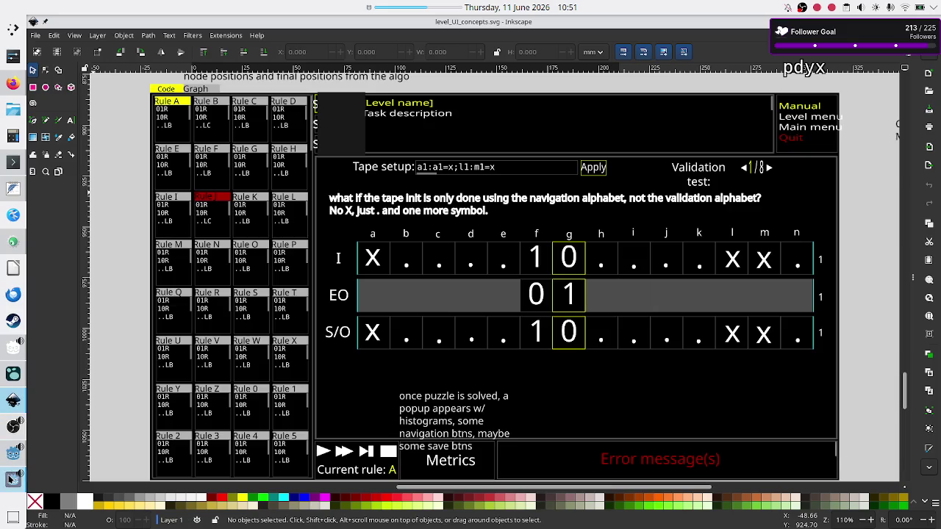
# Step: In the running Crop_METI debug game, add a second line to Rule A's code, then close the game
pyautogui.moveTo(11, 478)
pyautogui.moveTo(7, 458)
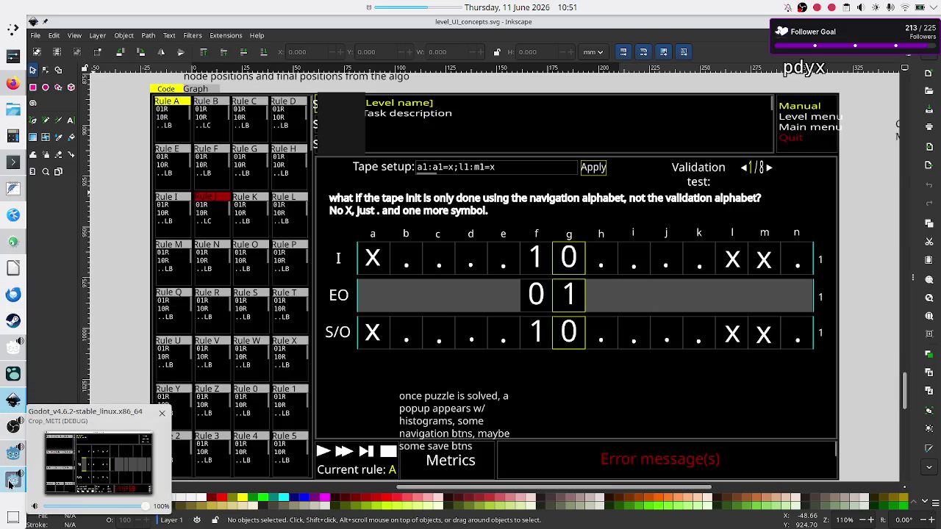
pyautogui.click(13, 479)
pyautogui.click(209, 135)
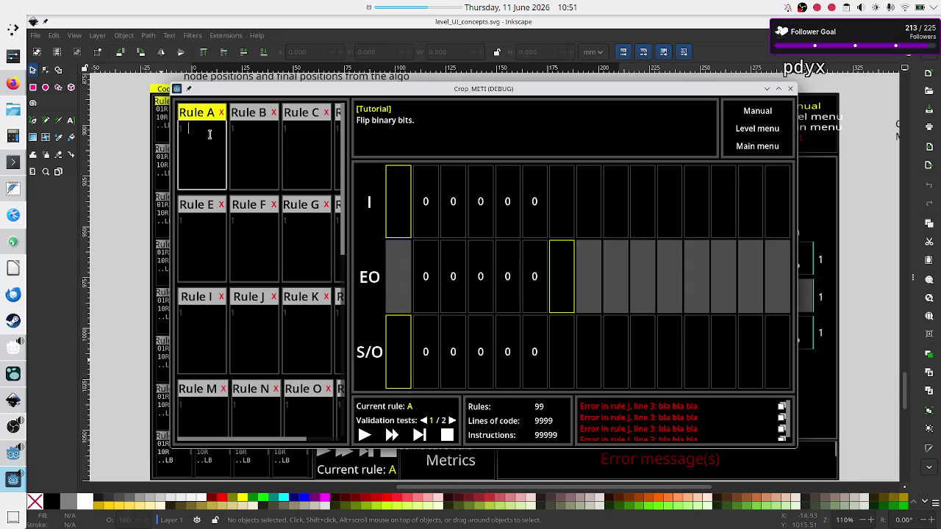
pyautogui.press('Return')
pyautogui.click(790, 89)
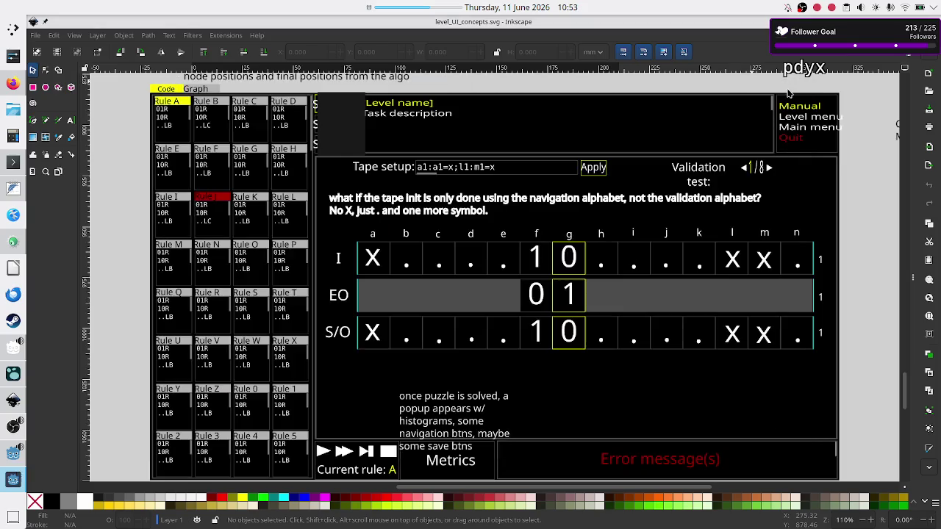
pyautogui.click(13, 454)
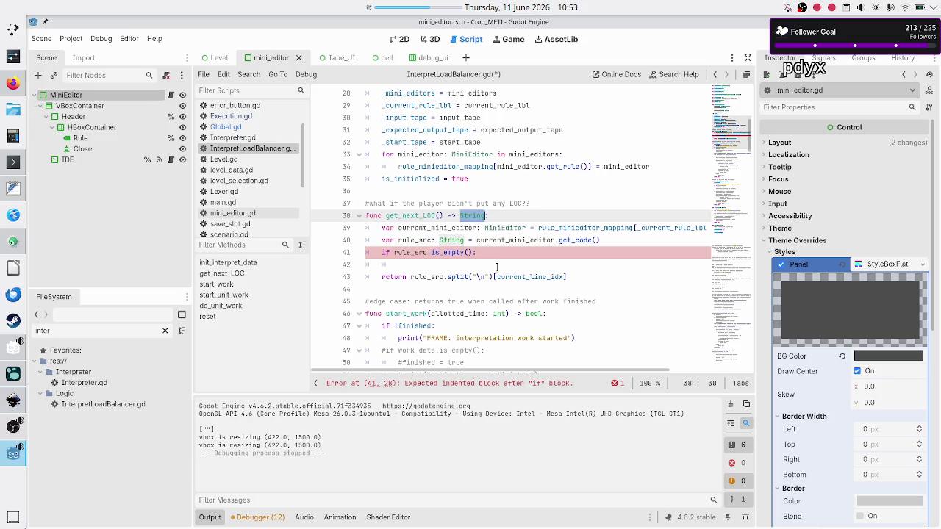
# Step: Comment out the old if check and return lines in get_next_LOC, adding an empty-string return below
pyautogui.click(505, 252)
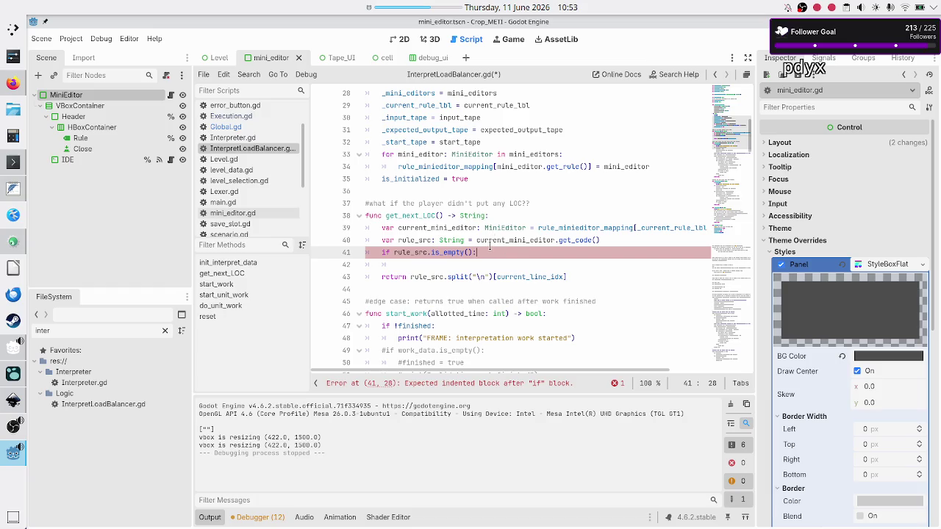
pyautogui.press('Home')
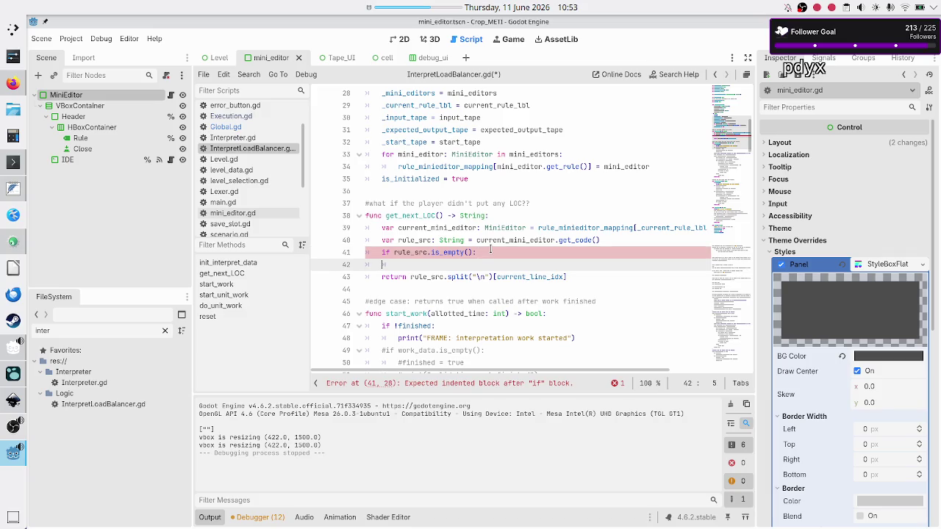
pyautogui.write('#')
pyautogui.press('Down')
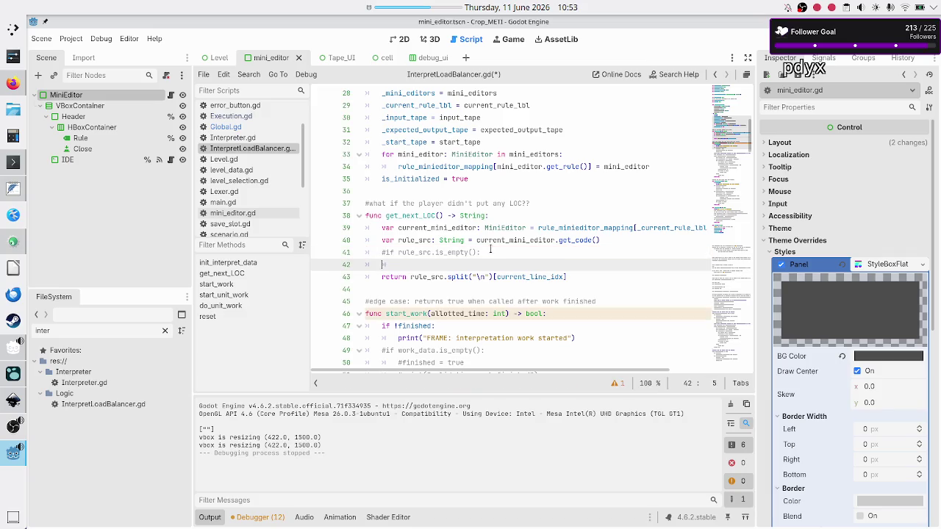
pyautogui.write('#')
pyautogui.press('Up')
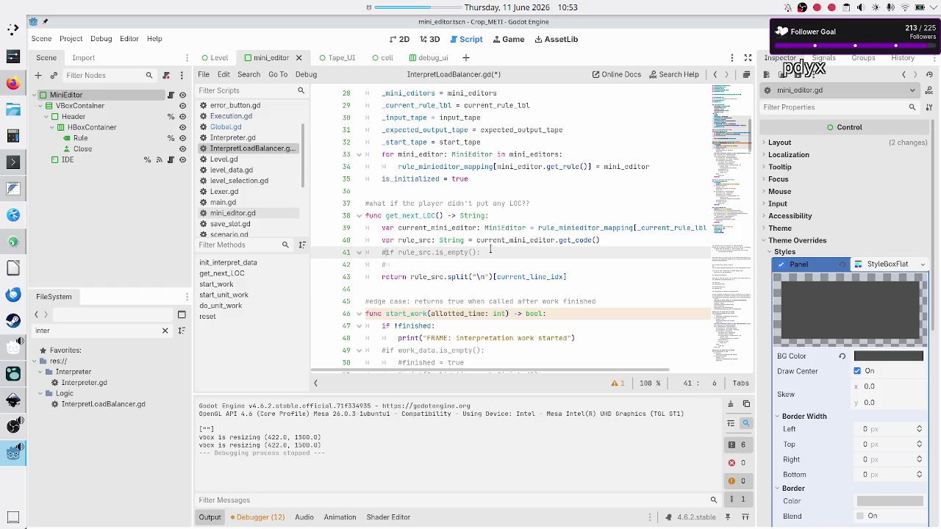
pyautogui.press('Left')
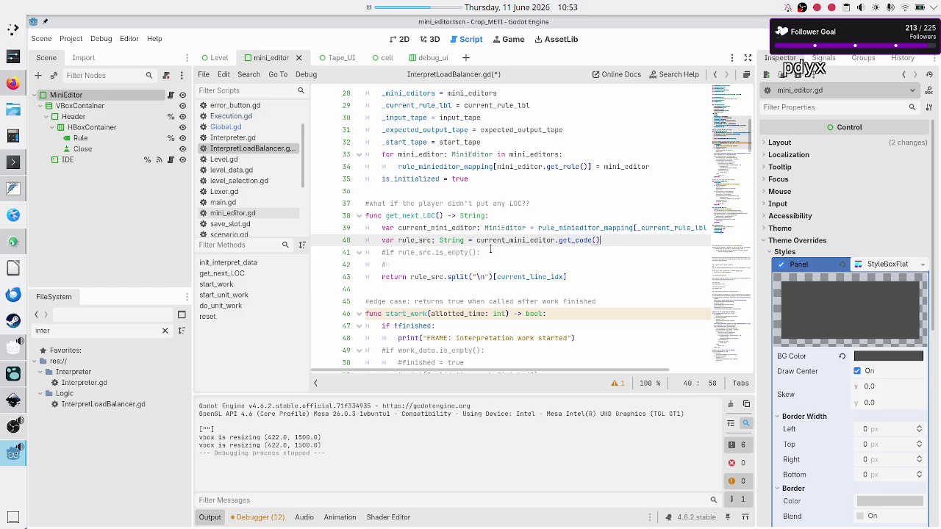
pyautogui.press('Down')
pyautogui.press('Down')
pyautogui.press('Down')
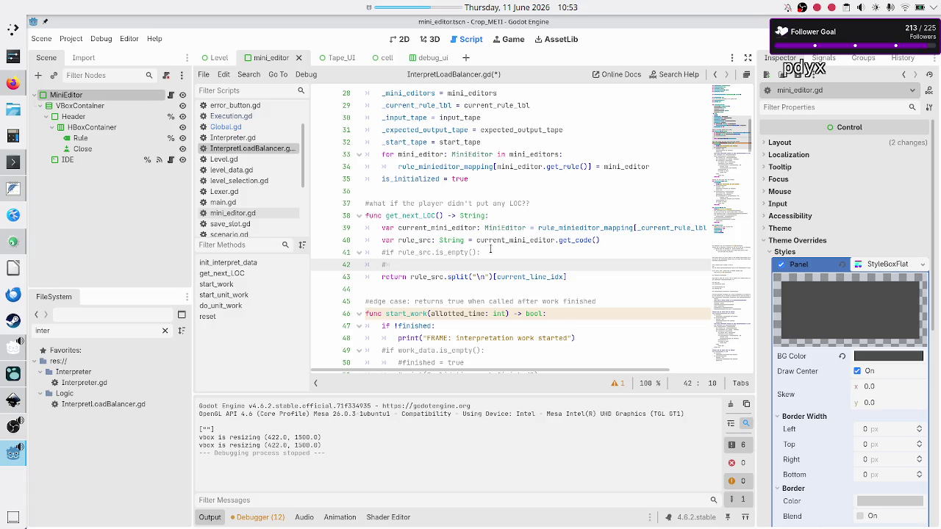
pyautogui.write('#')
pyautogui.press('End')
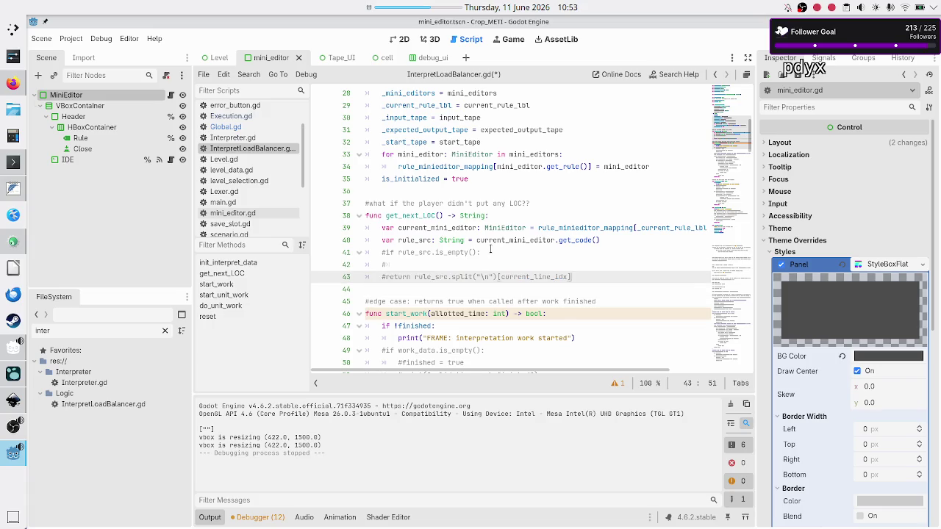
pyautogui.press('Return')
pyautogui.write('return "')
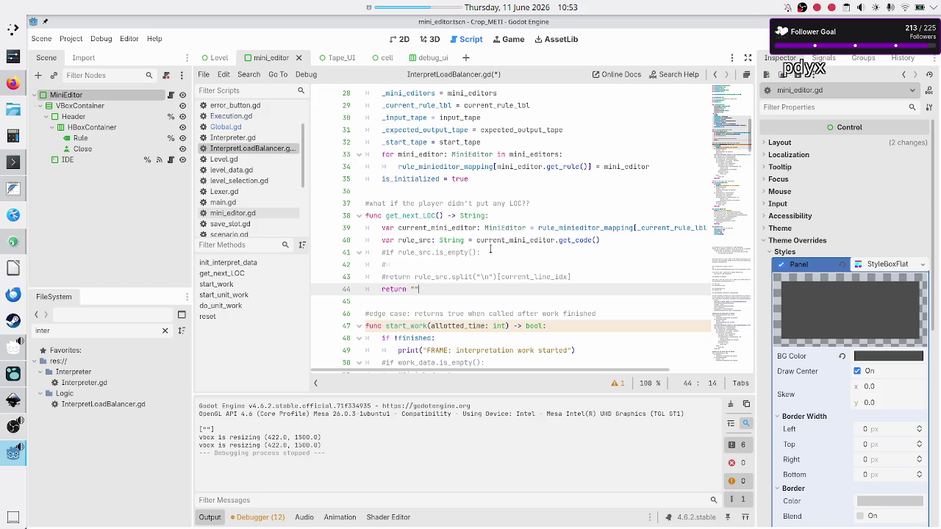
# Step: Insert print(rule_src) on line 44 above the empty return, then save and run the game
pyautogui.press('Up')
pyautogui.press('Up')
pyautogui.press('Up')
pyautogui.press('Down')
pyautogui.press('Down')
pyautogui.press('Home')
pyautogui.press('Home')
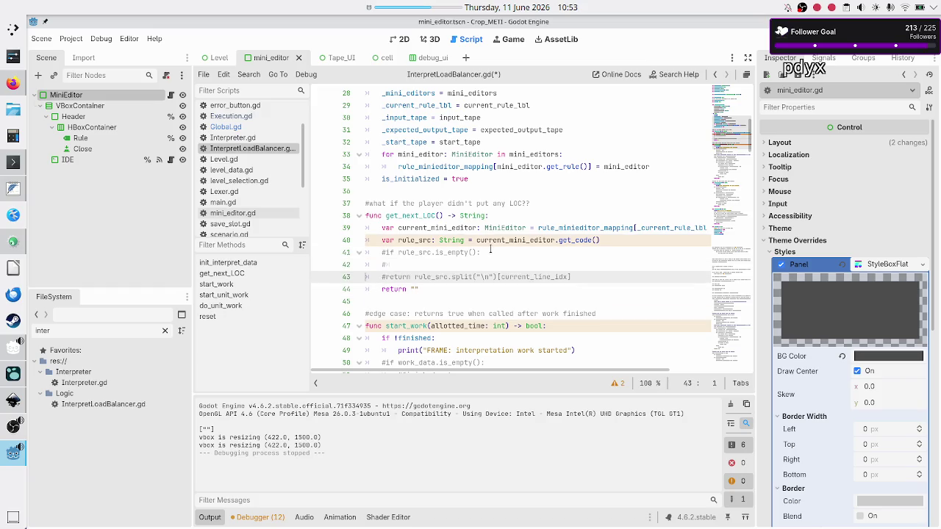
pyautogui.press('Return')
pyautogui.write('print')
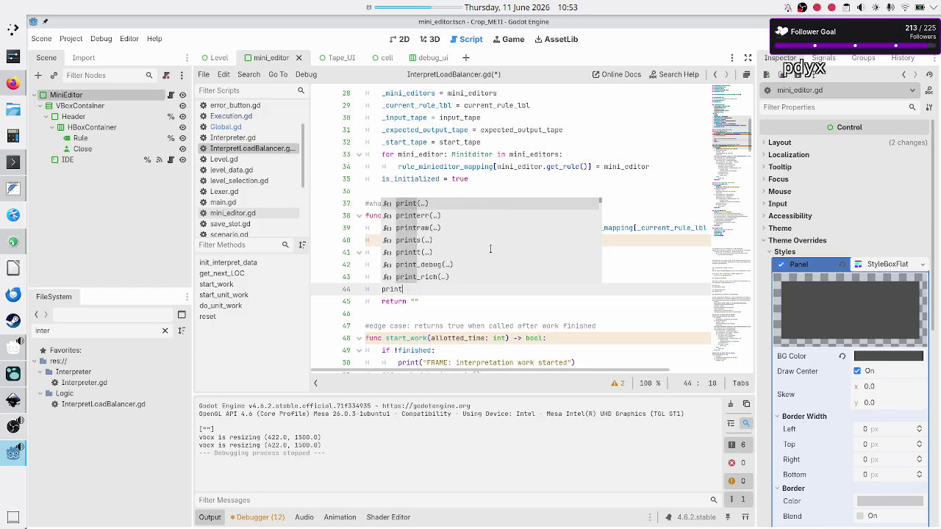
pyautogui.press('Return')
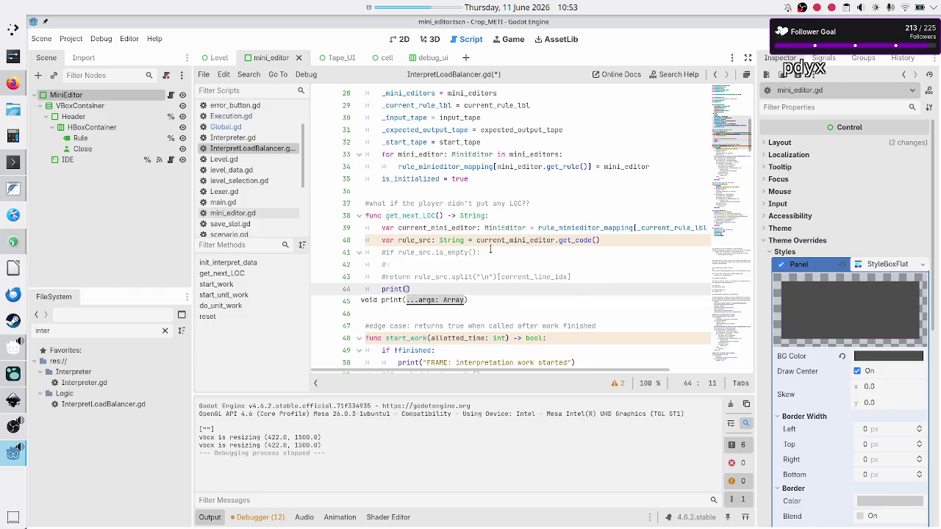
pyautogui.write('curr')
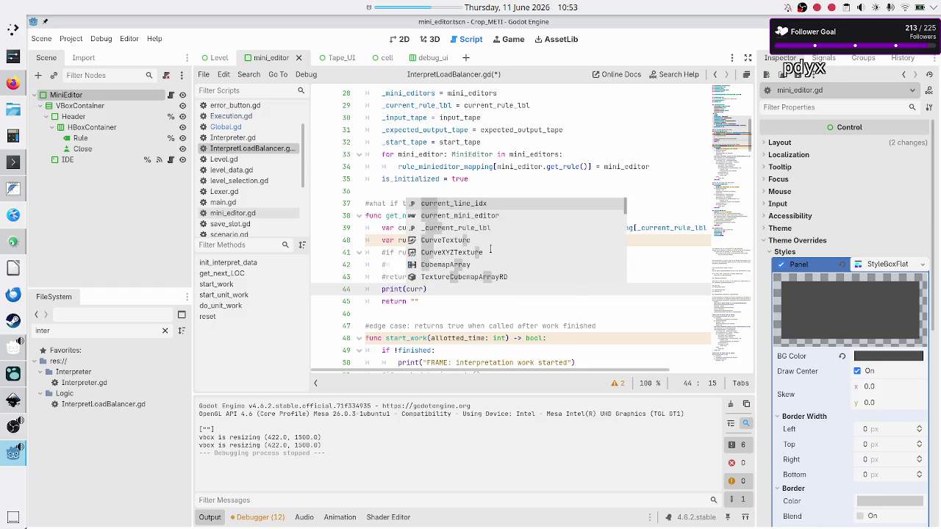
pyautogui.press('Down')
pyautogui.press('Return')
pyautogui.write('.get_')
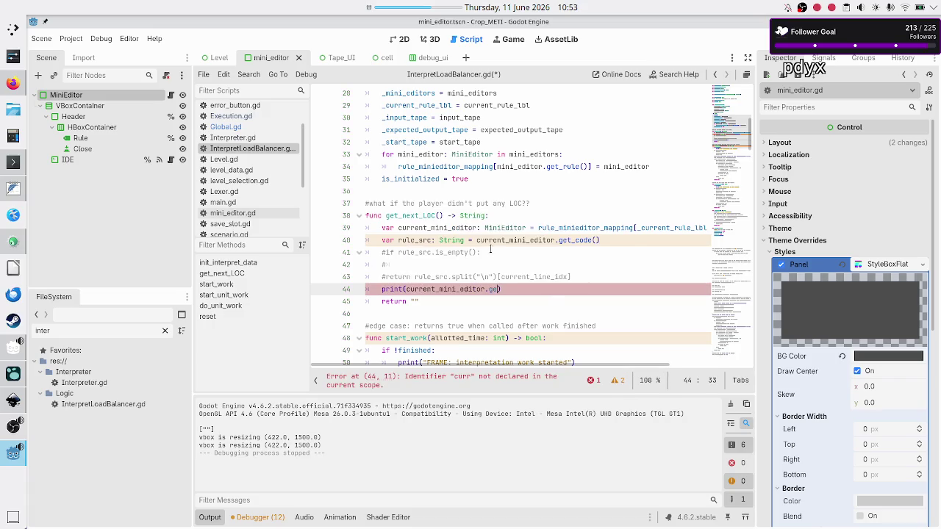
pyautogui.write('c')
pyautogui.press('Return')
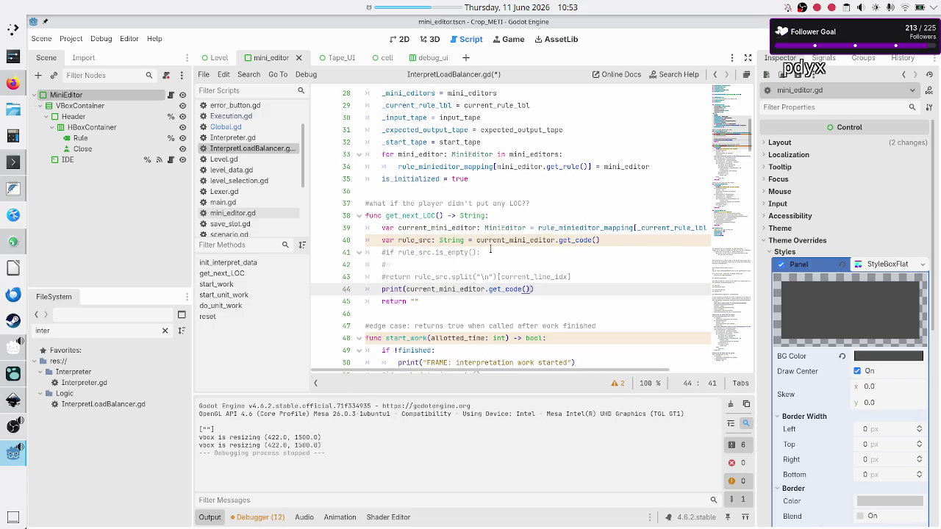
pyautogui.press('BackSpace')
pyautogui.press('BackSpace')
pyautogui.press('BackSpace')
pyautogui.press('BackSpace')
pyautogui.press('BackSpace')
pyautogui.press('BackSpace')
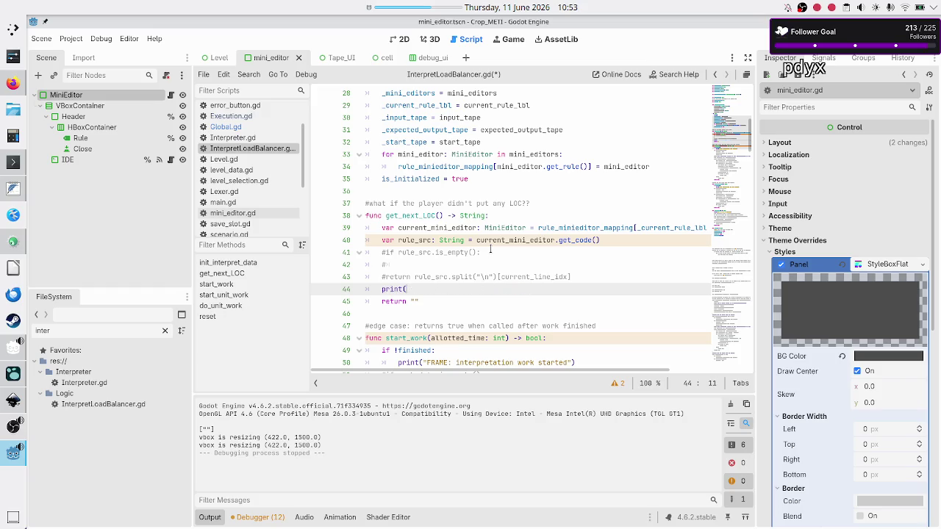
pyautogui.write('rule_src')
pyautogui.write(')')
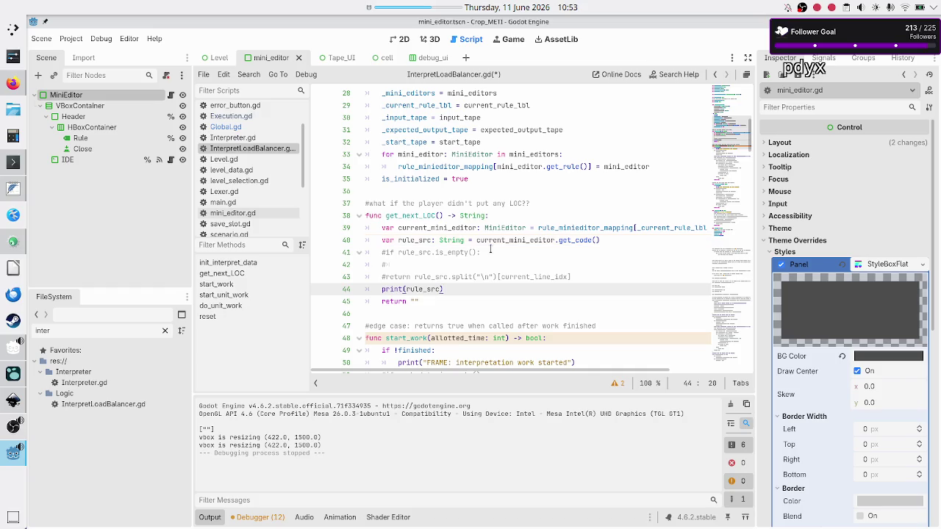
pyautogui.press('F5')
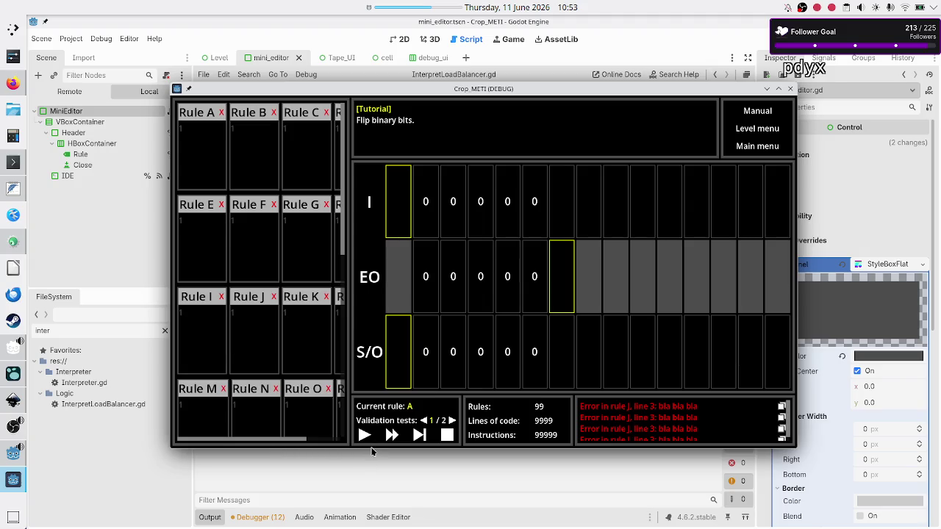
# Step: Restart the game, move its window aside, click Play to log 'running', then close it
pyautogui.press('F8')
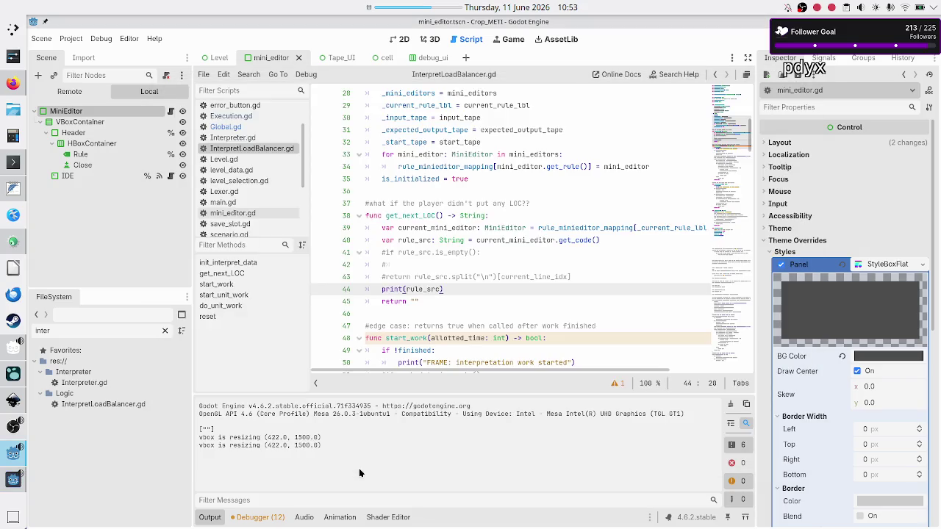
pyautogui.hotkey('ctrl', 'f')
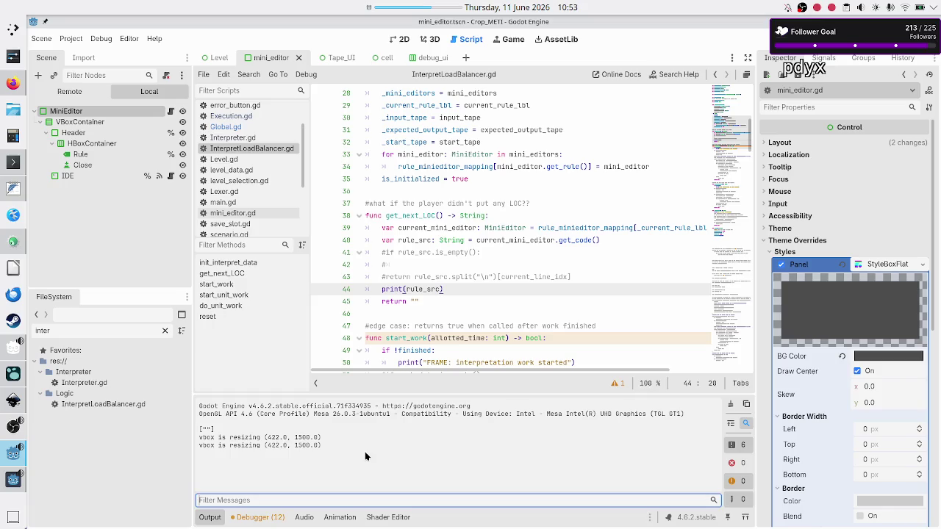
pyautogui.press('F5')
pyautogui.moveTo(475, 93); pyautogui.dragTo(595, 63)
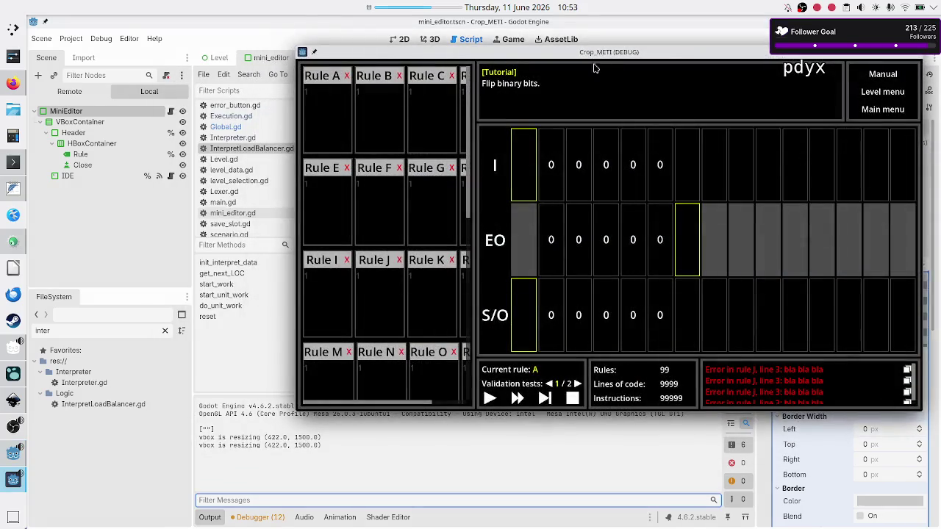
pyautogui.click(491, 399)
pyautogui.click(917, 58)
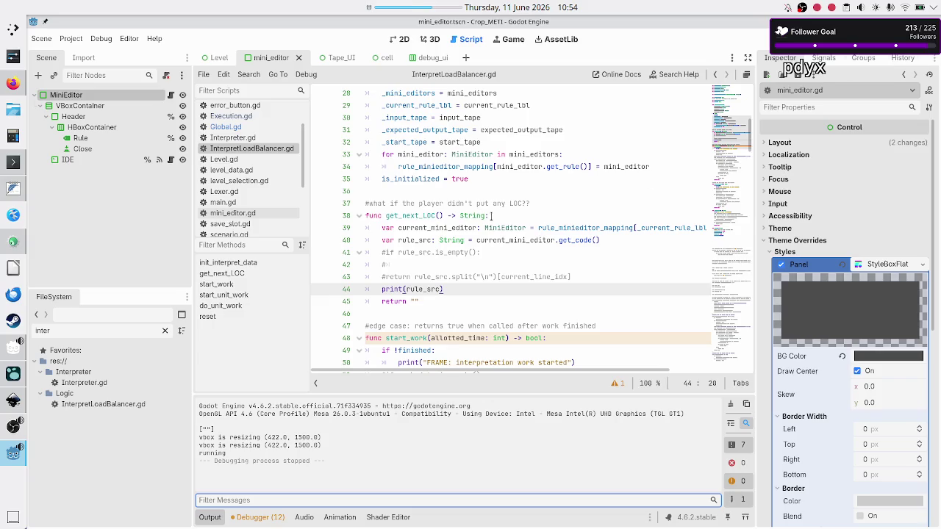
# Step: Add a get_next_LOC() call after is_initialized = true in init_interpret_data
pyautogui.doubleClick(414, 215)
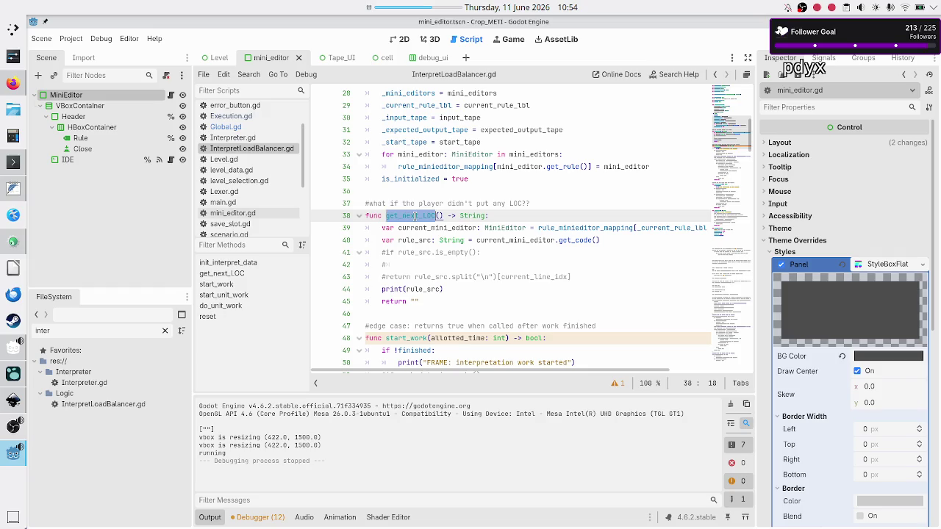
pyautogui.scroll(3, 487, 184)
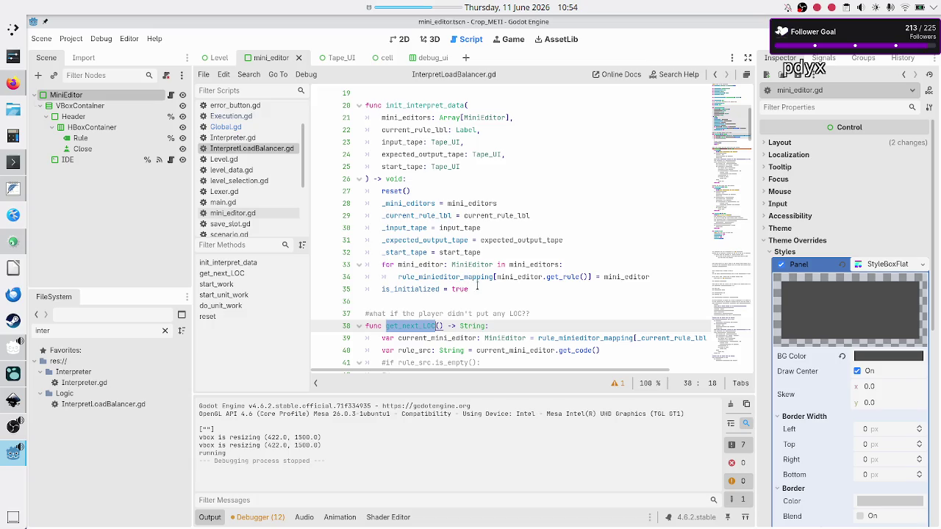
pyautogui.click(477, 288)
pyautogui.press('Return')
pyautogui.write('get_n')
pyautogui.press('Return')
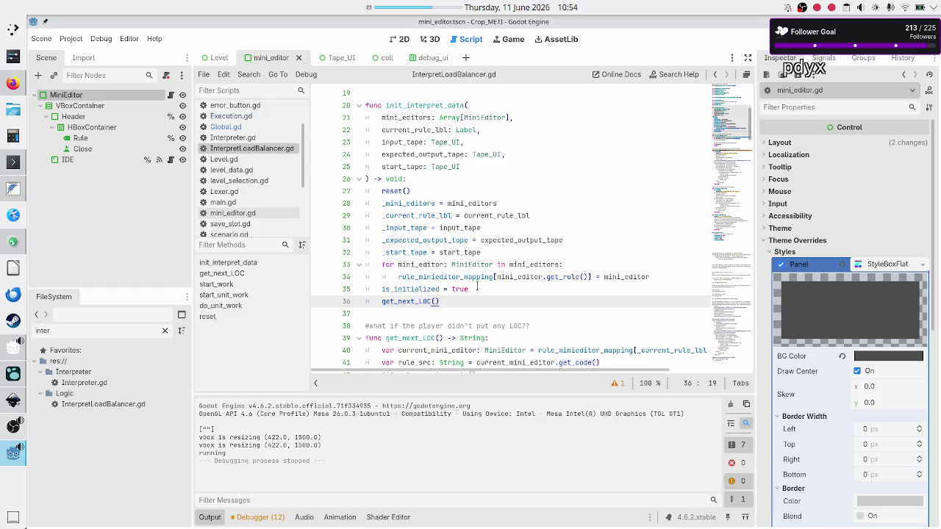
# Step: Label the call with a '#debugging only' comment and launch the game
pyautogui.click(477, 288)
pyautogui.press('Return')
pyautogui.write('#debugging only')
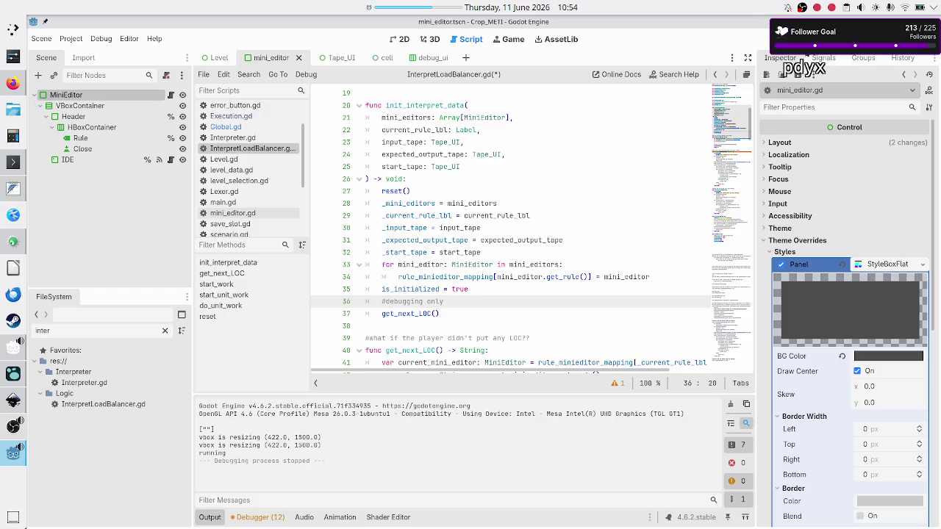
pyautogui.click(768, 39)
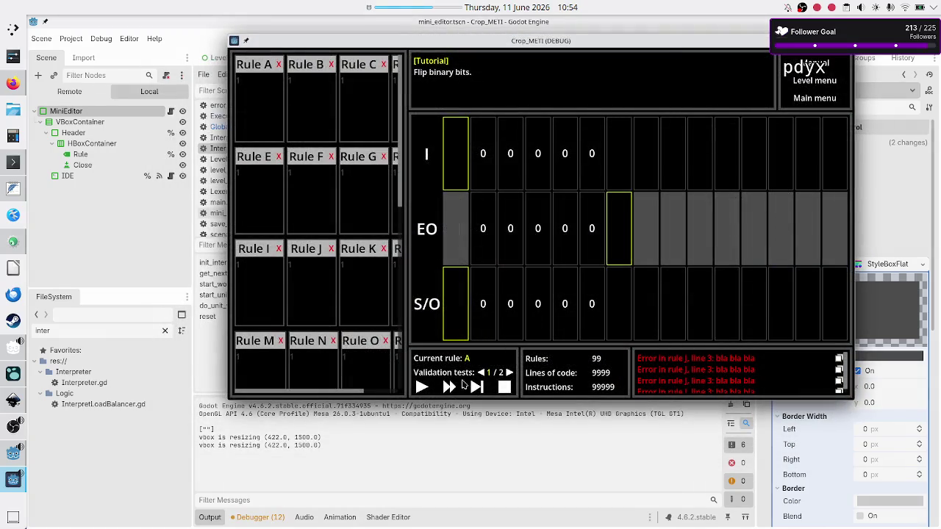
# Step: Click Play in the Crop_METI debug window so it logs 'running', then close the game
pyautogui.click(421, 387)
pyautogui.click(846, 41)
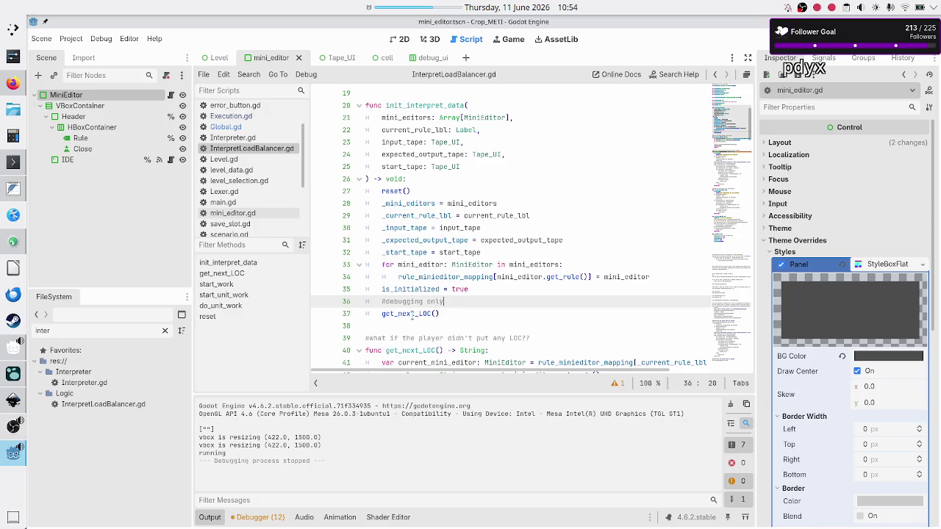
# Step: Pick Execution.gd from the Scripts list and scroll down to func on_run_pressed() below process_run_fast
pyautogui.scroll(-2, 411, 332)
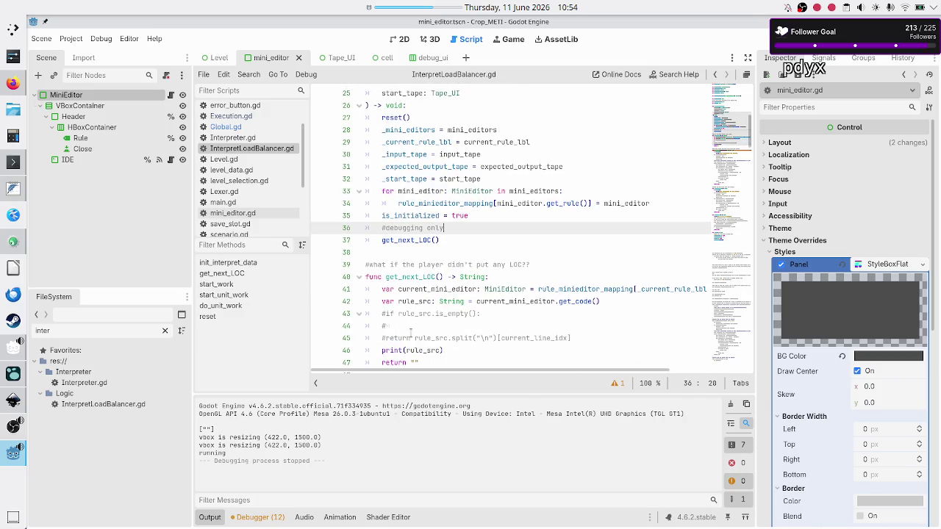
pyautogui.scroll(-1, 410, 332)
pyautogui.scroll(1, 411, 332)
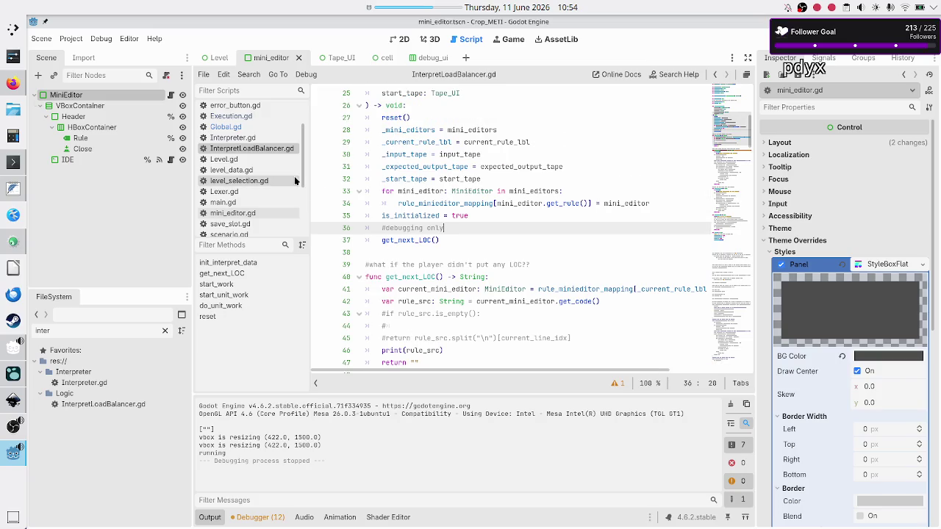
pyautogui.scroll(1, 250, 147)
pyautogui.click(250, 147)
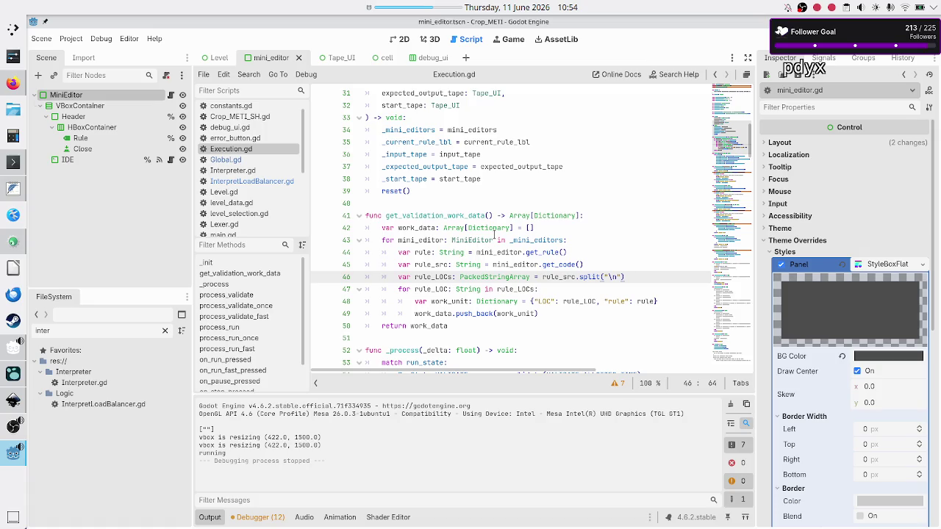
pyautogui.scroll(-4, 494, 235)
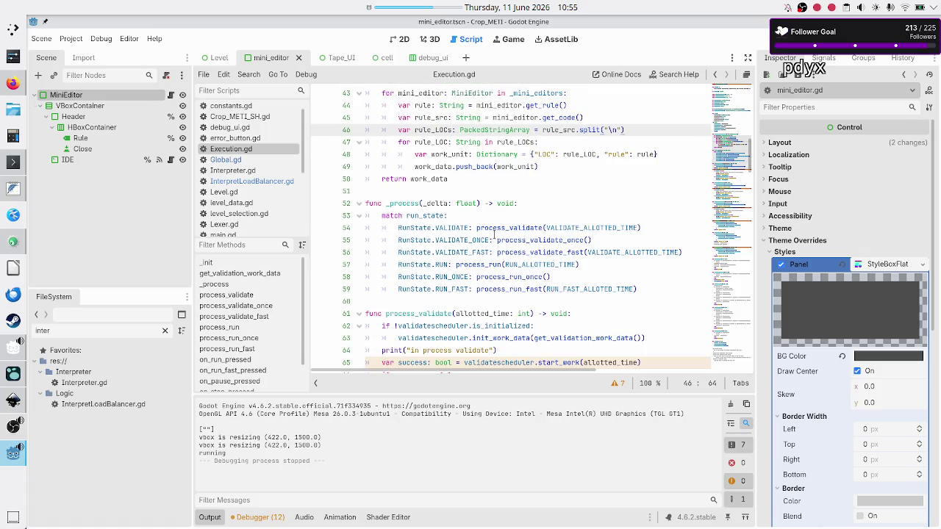
pyautogui.scroll(-3, 495, 235)
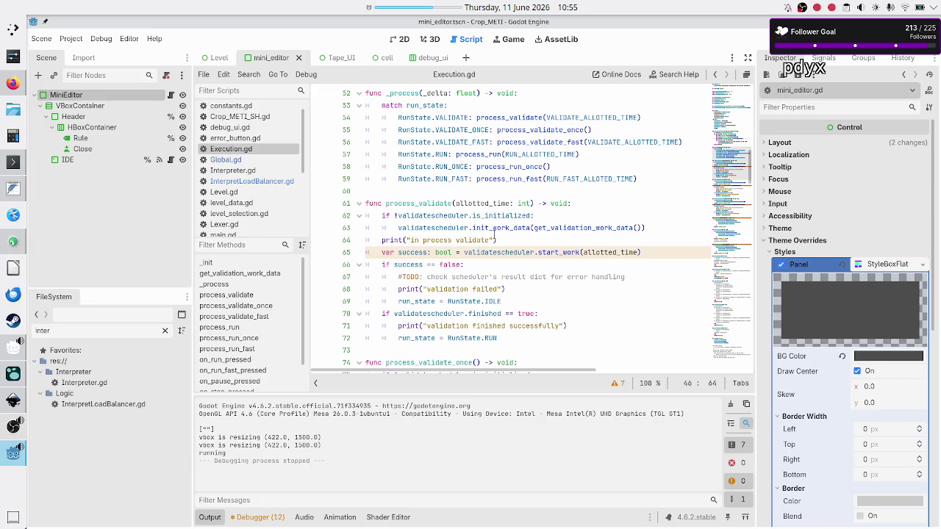
pyautogui.scroll(6, 493, 234)
pyautogui.scroll(-6, 494, 234)
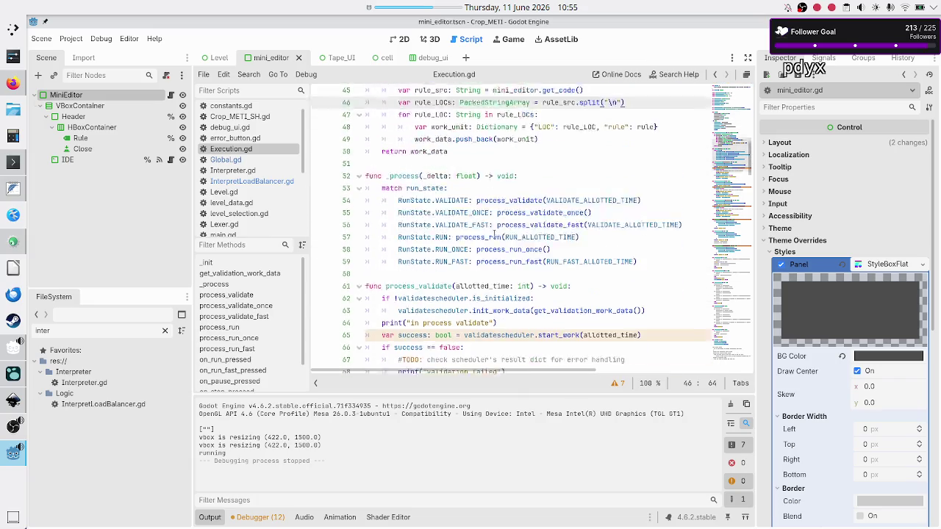
pyautogui.scroll(-15, 495, 235)
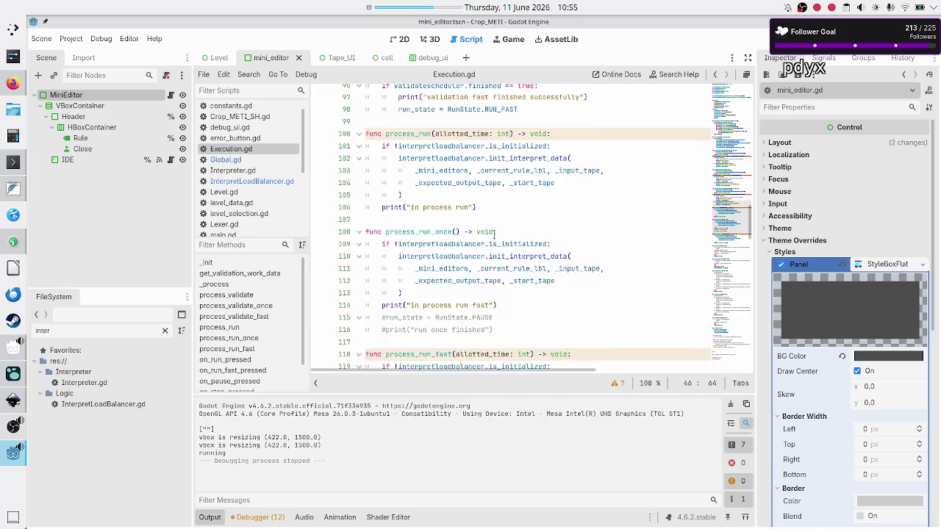
pyautogui.scroll(-4, 494, 235)
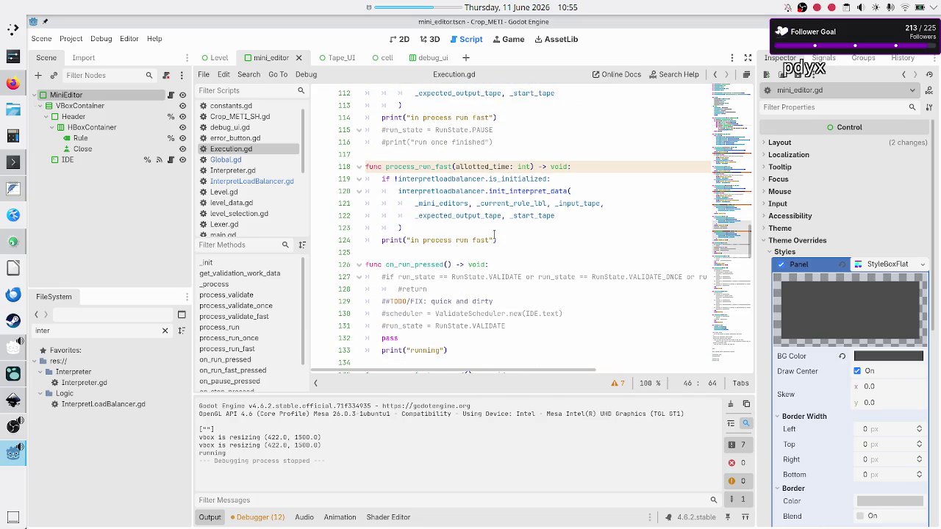
pyautogui.scroll(-2, 494, 234)
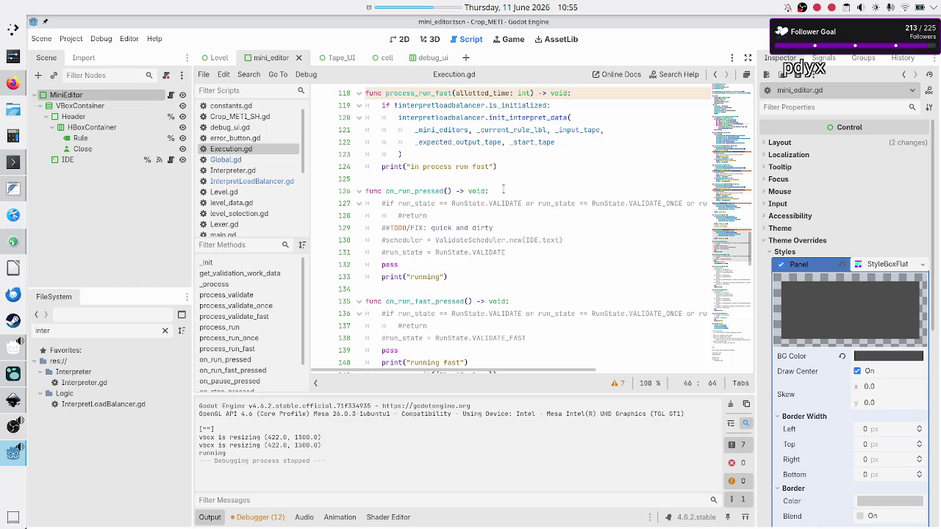
# Step: Uncomment the RunState.VALIDATE guard condition and its return in on_run_pressed
pyautogui.click(502, 191)
pyautogui.press('Right')
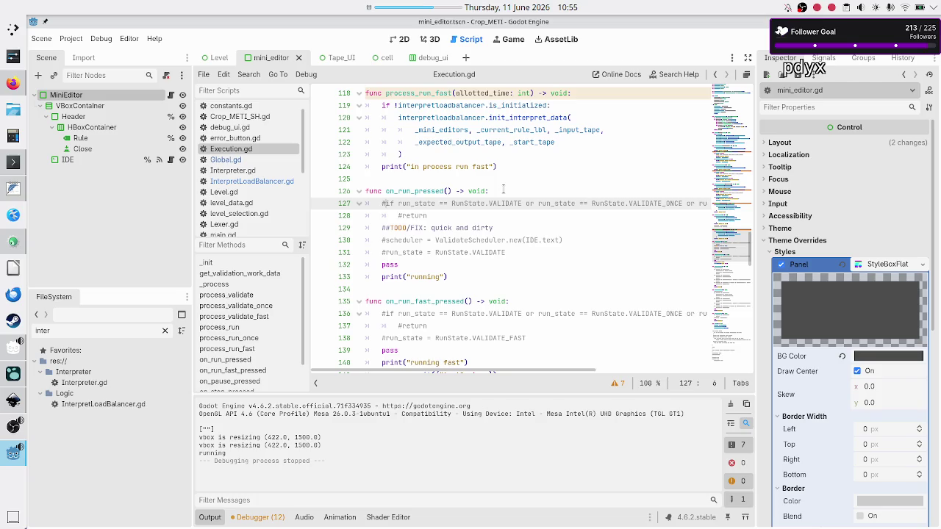
pyautogui.press('BackSpace')
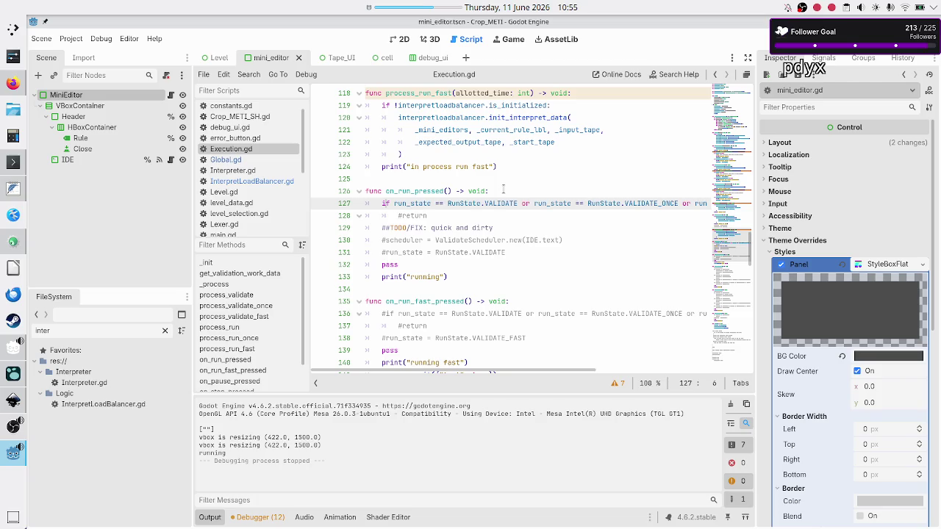
pyautogui.hotkey('ctrl', 'Right')
pyautogui.hotkey('ctrl', 'Right')
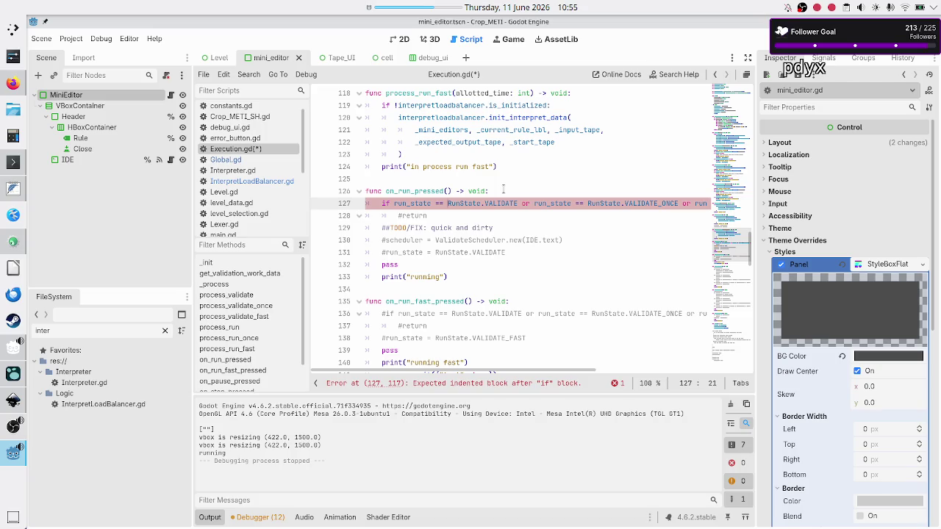
pyautogui.press('Right')
pyautogui.press('Right')
pyautogui.hotkey('shift', 'Right')
pyautogui.hotkey('shift', 'Right')
pyautogui.hotkey('shift', 'Right')
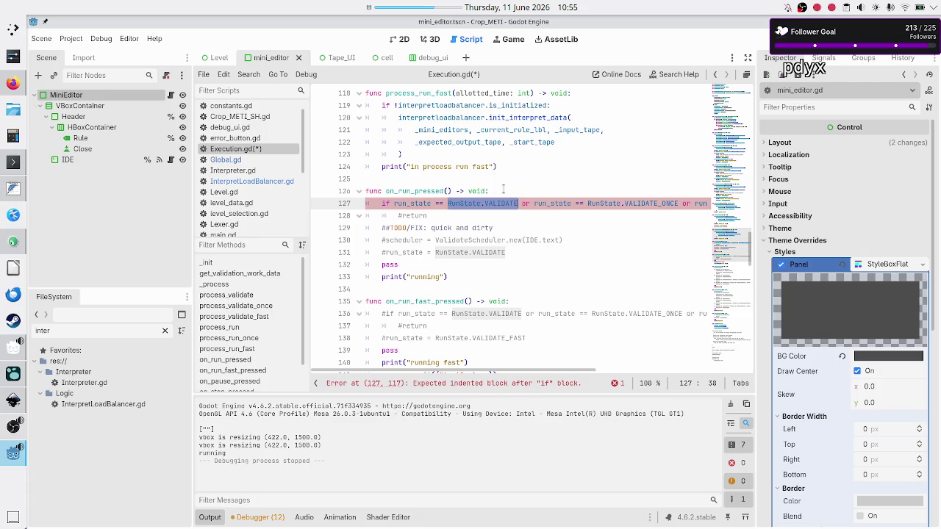
pyautogui.press('Right')
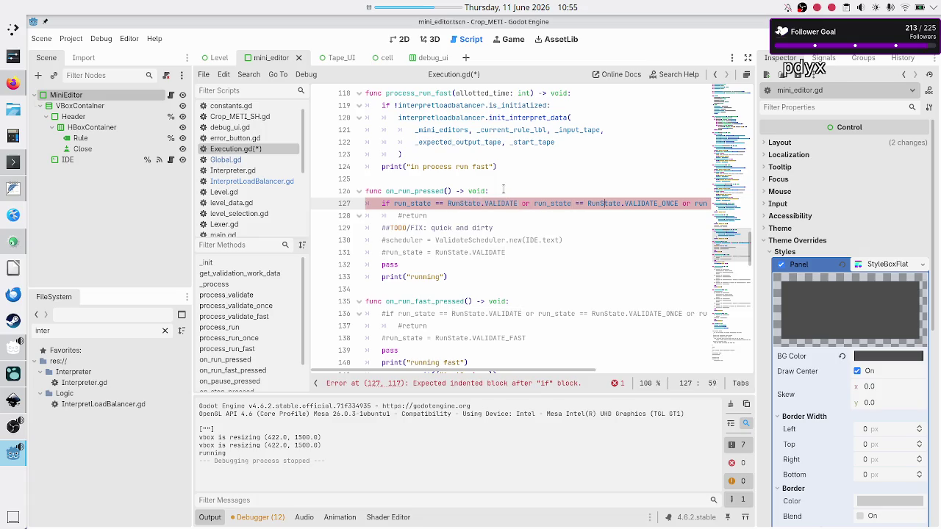
pyautogui.press('Right')
pyautogui.press('Right')
pyautogui.press('Right')
pyautogui.press('Right')
pyautogui.press('Right')
pyautogui.press('Right')
pyautogui.press('Right')
pyautogui.press('Right')
pyautogui.press('Right')
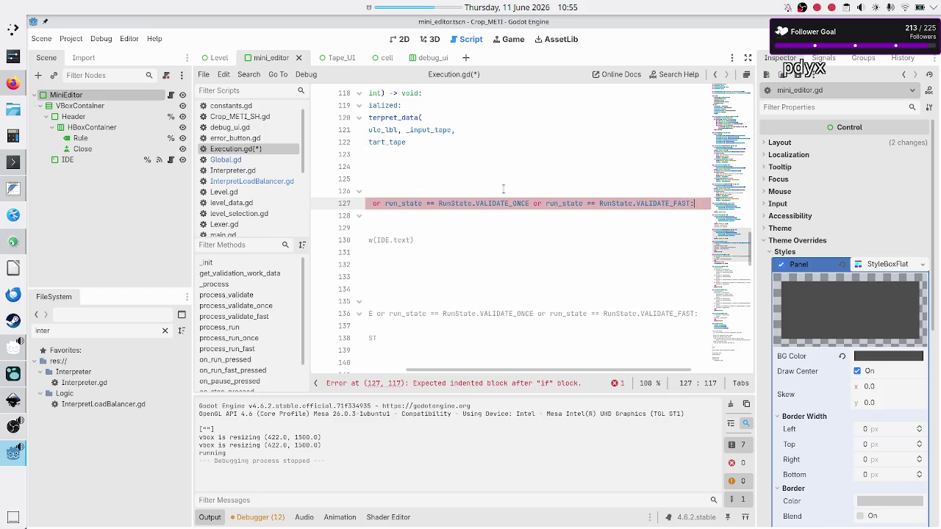
pyautogui.press('Left')
pyautogui.hotkey('ctrl', 'Left')
pyautogui.hotkey('ctrl', 'Left')
pyautogui.hotkey('ctrl', 'Left')
pyautogui.hotkey('ctrl', 'Left')
pyautogui.hotkey('ctrl', 'Left')
pyautogui.hotkey('ctrl', 'Left')
pyautogui.press('Up')
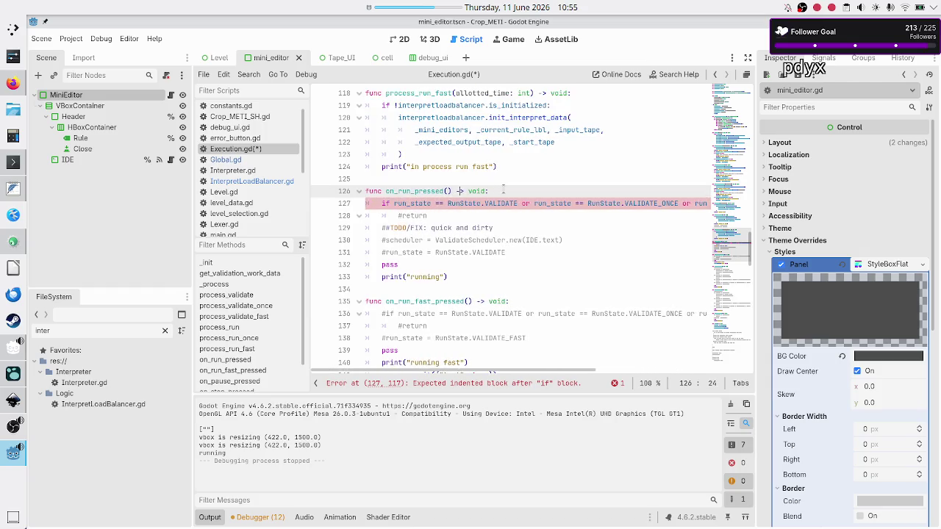
pyautogui.press('Down')
pyautogui.press('Down')
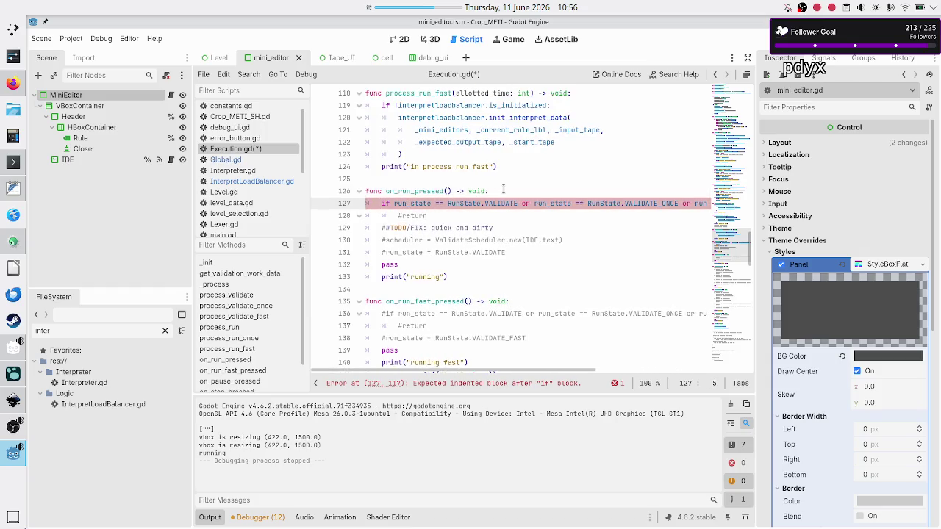
pyautogui.press('BackSpace')
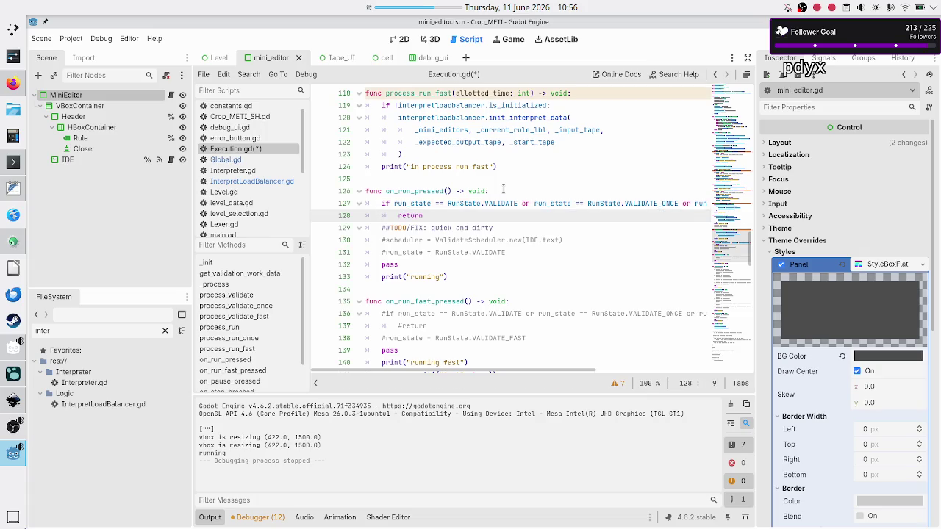
pyautogui.press('Down')
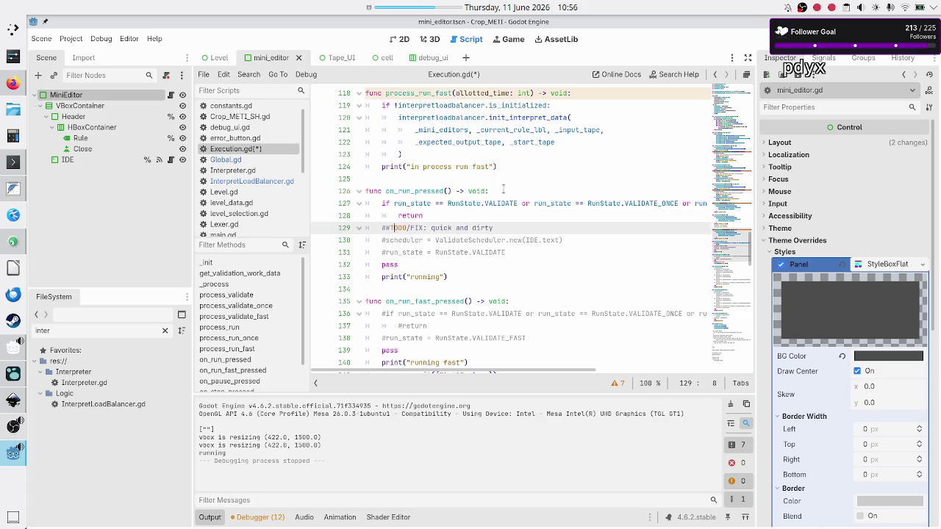
# Step: Delete the commented scheduler line and the TODO/FIX comment line
pyautogui.press('Down')
pyautogui.press('Home')
pyautogui.hotkey('shift', 'End')
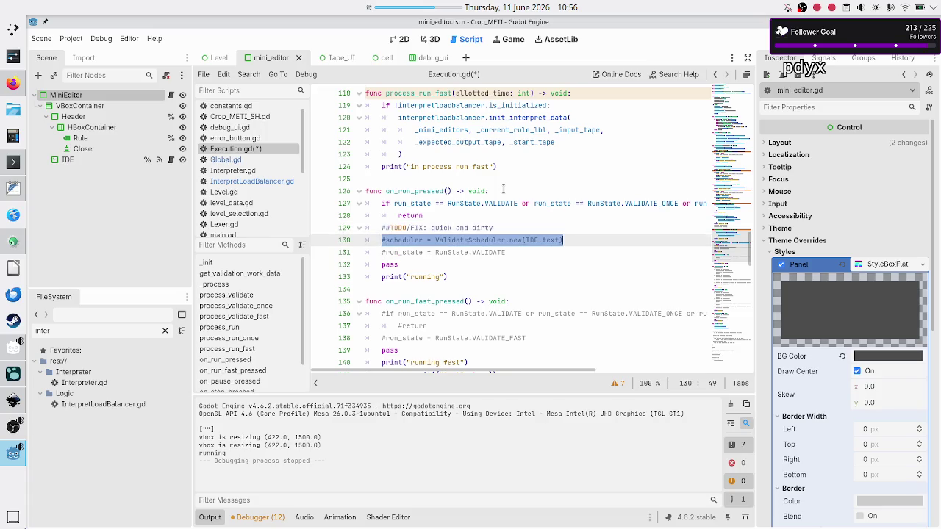
pyautogui.press('BackSpace')
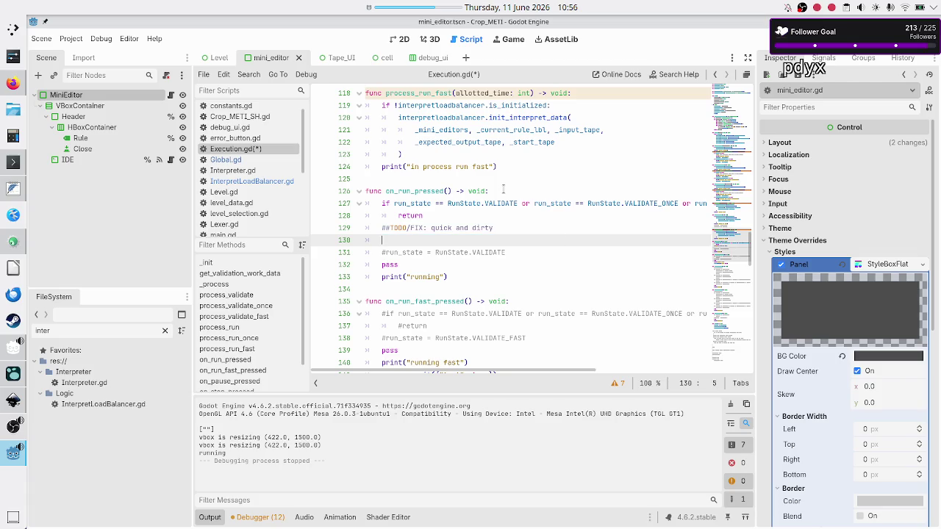
pyautogui.press('BackSpace')
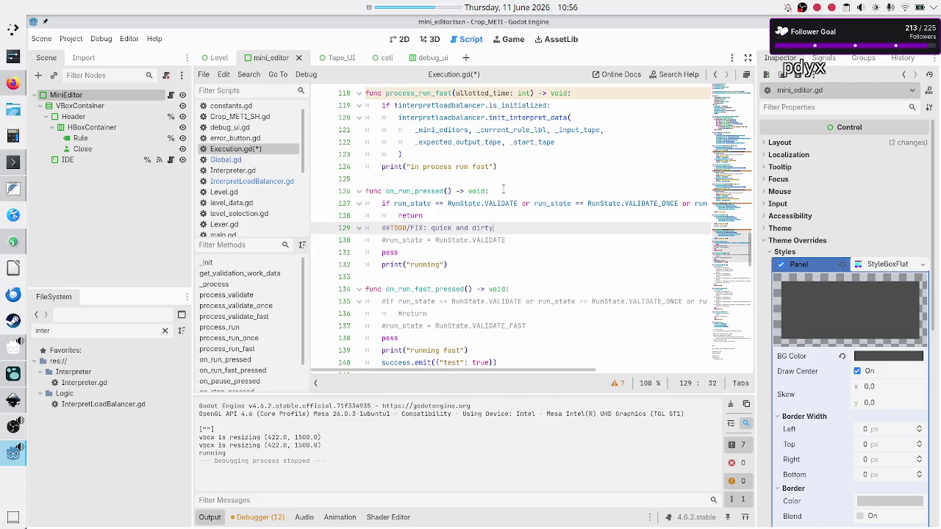
pyautogui.press('Up')
pyautogui.press('Up')
pyautogui.hotkey('shift', 'Right')
pyautogui.hotkey('shift', 'Right')
pyautogui.hotkey('shift', 'Right')
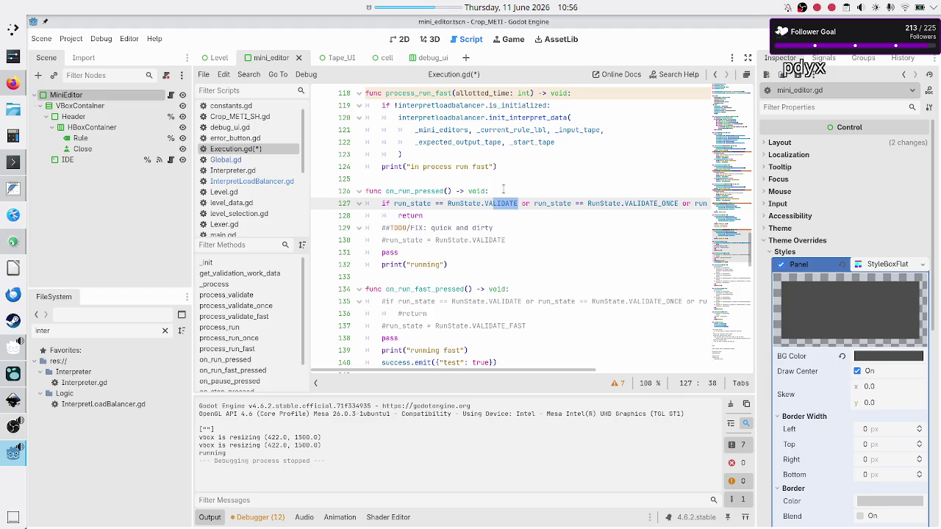
pyautogui.press('Down')
pyautogui.press('Down')
pyautogui.press('Home')
pyautogui.hotkey('shift', 'End')
pyautogui.press('BackSpace')
pyautogui.press('BackSpace')
pyautogui.press('BackSpace')
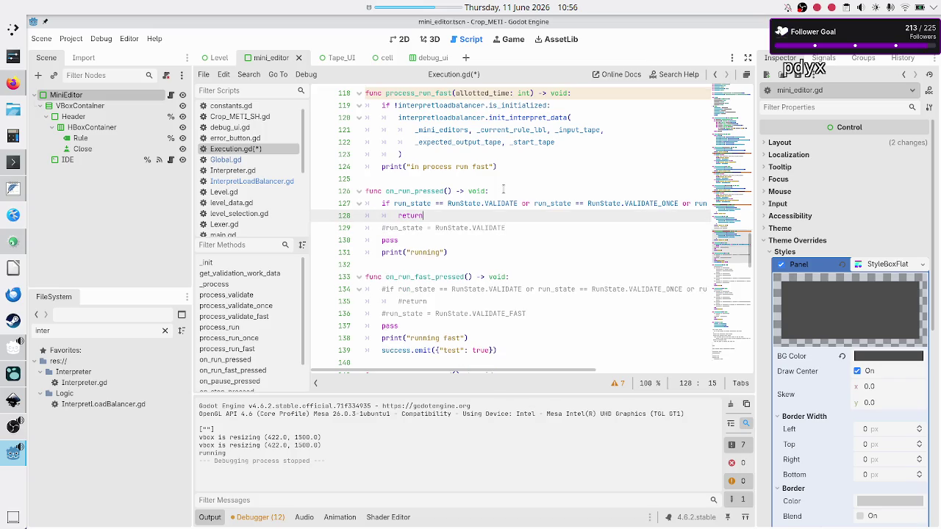
# Step: Uncomment run_state = RunState.VALIDATE and delete the leftover pass and print('running') lines
pyautogui.press('Down')
pyautogui.press('Home')
pyautogui.hotkey('ctrl', 'k')
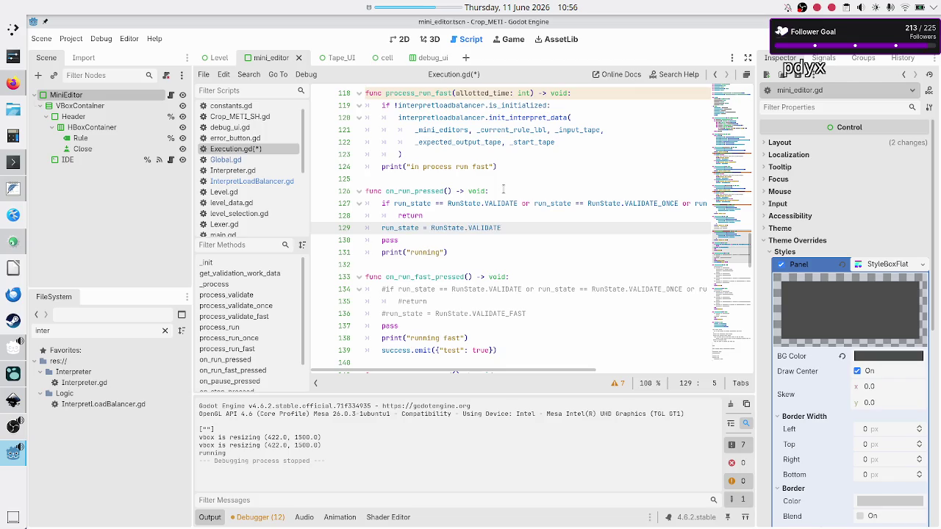
pyautogui.press('Down')
pyautogui.hotkey('shift', 'Down')
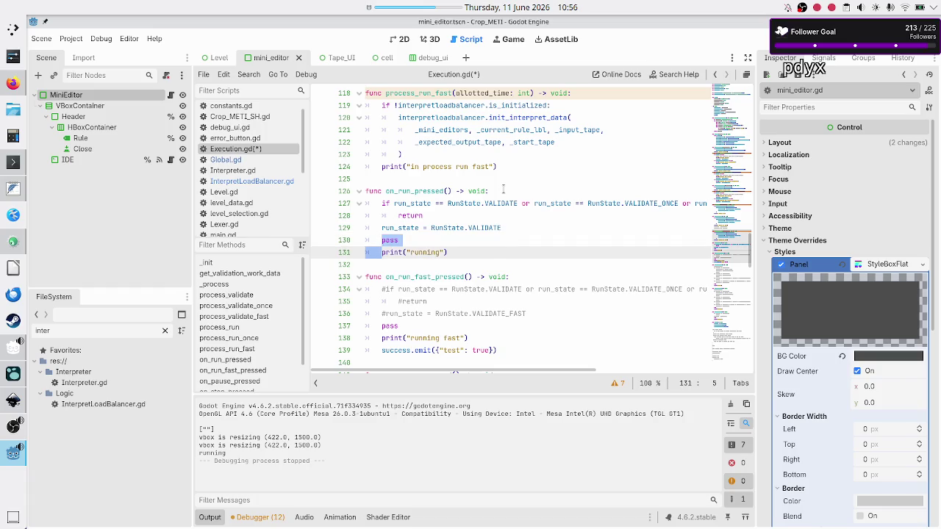
pyautogui.hotkey('shift', 'End')
pyautogui.hotkey('ctrl', 'shift', 'k')
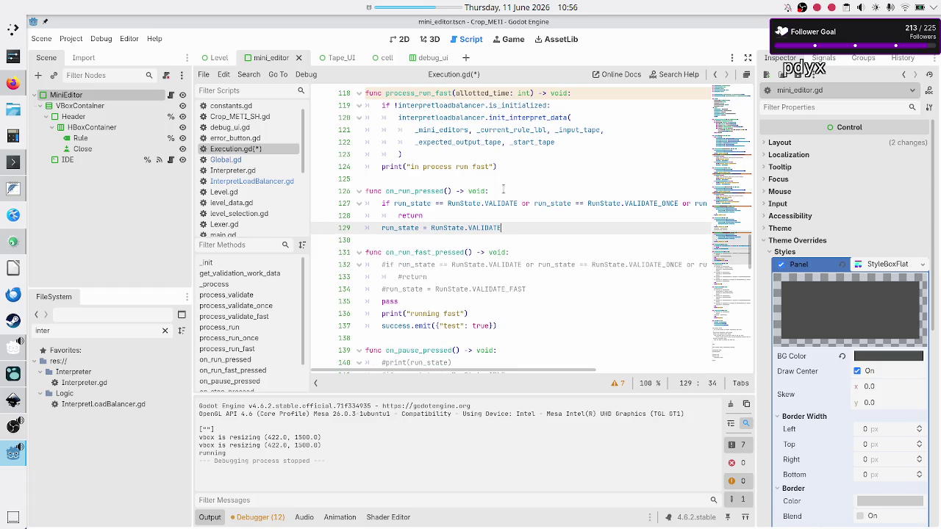
# Step: Uncomment the guard, its return, and run_state = RunState.VALIDATE_FAST in on_run_fast_pressed
pyautogui.press('Down')
pyautogui.press('Down')
pyautogui.press('Down')
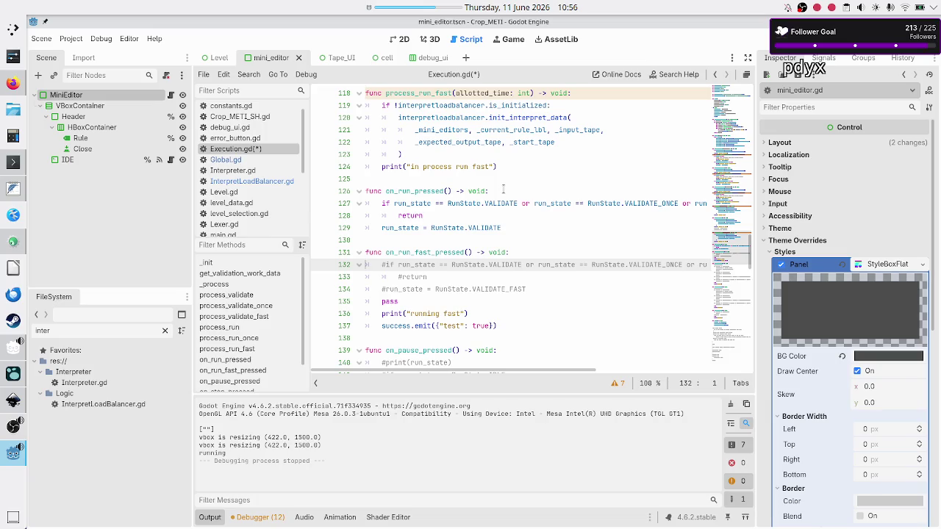
pyautogui.press('BackSpace')
pyautogui.hotkey('ctrl', 'Right')
pyautogui.hotkey('ctrl', 'Right')
pyautogui.hotkey('ctrl', 'Right')
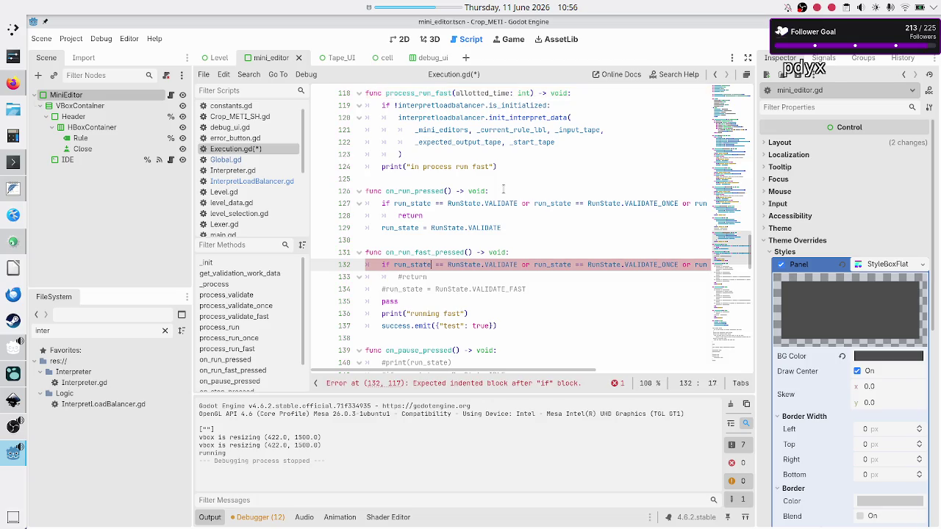
pyautogui.hotkey('ctrl', 'Right')
pyautogui.hotkey('ctrl', 'Right')
pyautogui.hotkey('ctrl', 'Right')
pyautogui.hotkey('ctrl', 'Left')
pyautogui.hotkey('ctrl', 'Left')
pyautogui.hotkey('ctrl', 'Left')
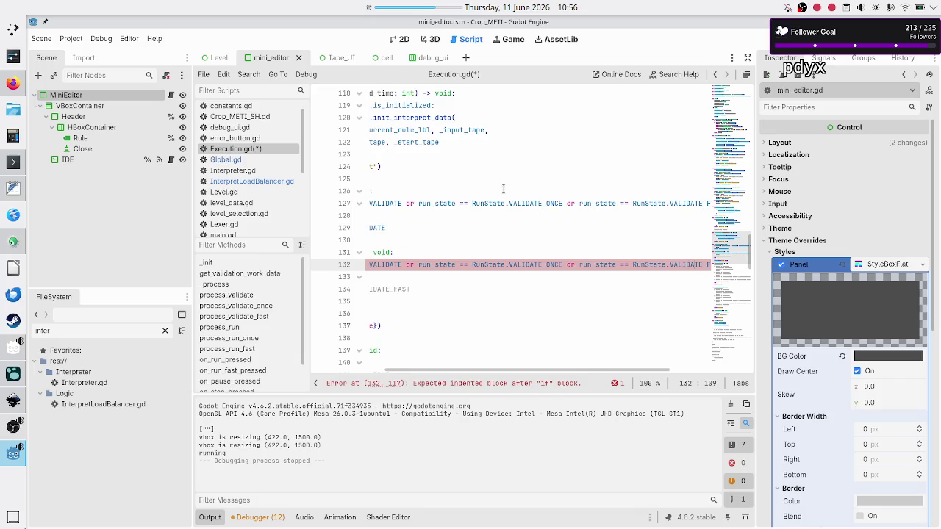
pyautogui.press('Down')
pyautogui.press('Down')
pyautogui.press('Up')
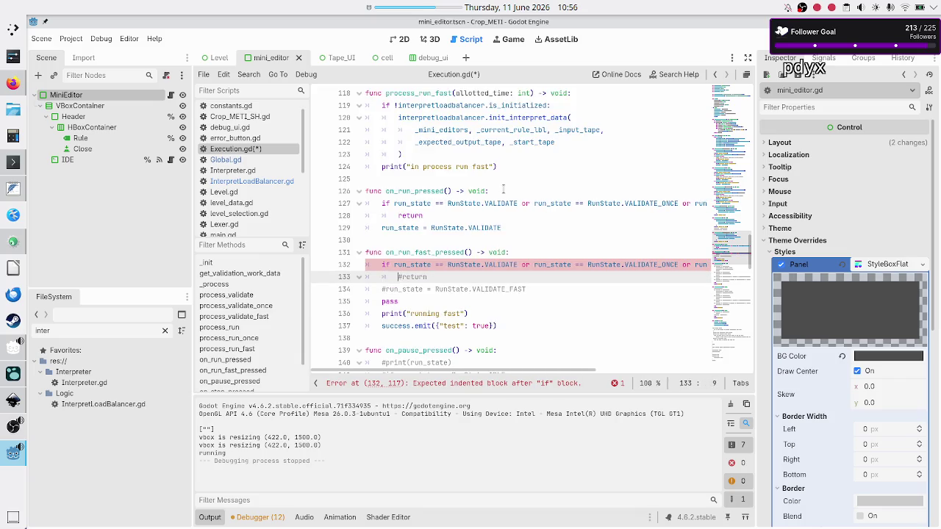
pyautogui.hotkey('ctrl', 'k')
pyautogui.press('Down')
pyautogui.hotkey('ctrl', 'k')
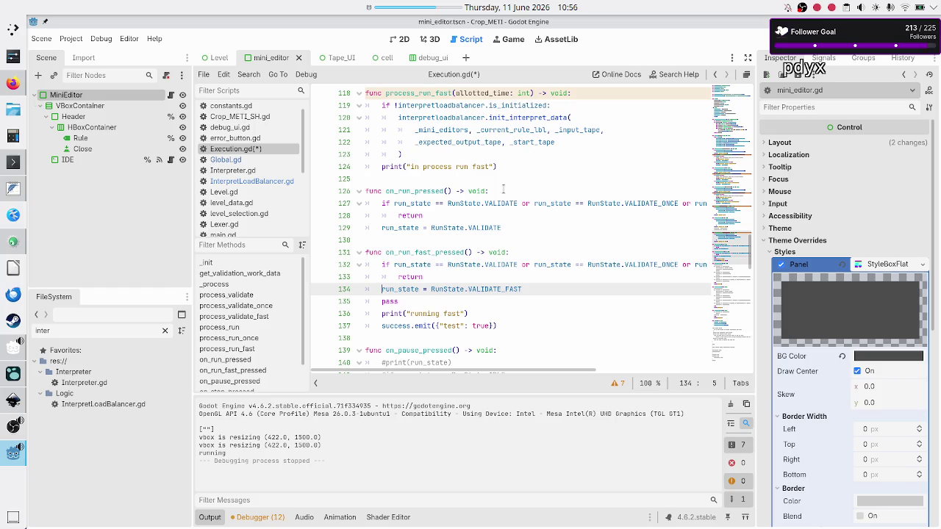
# Step: Delete the leftover pass, 'running fast' print and success.emit lines
pyautogui.press('Down')
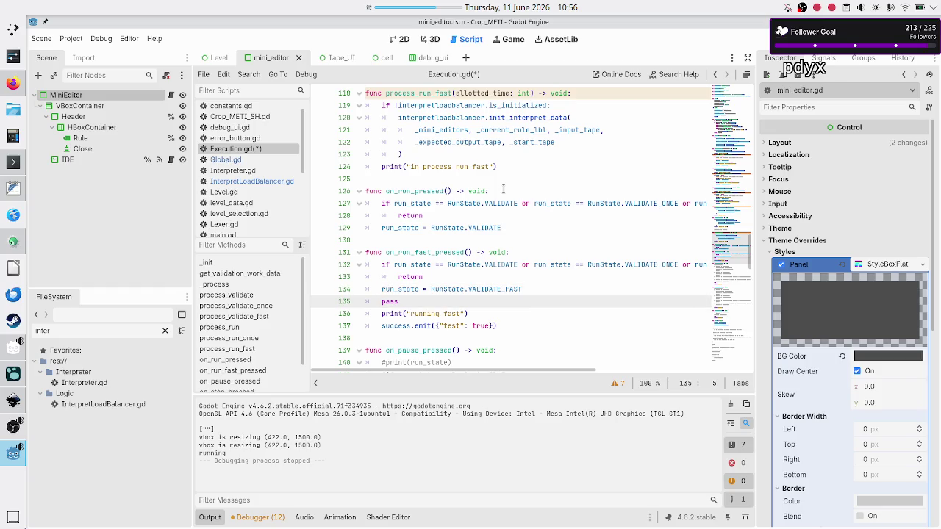
pyautogui.hotkey('shift', 'End')
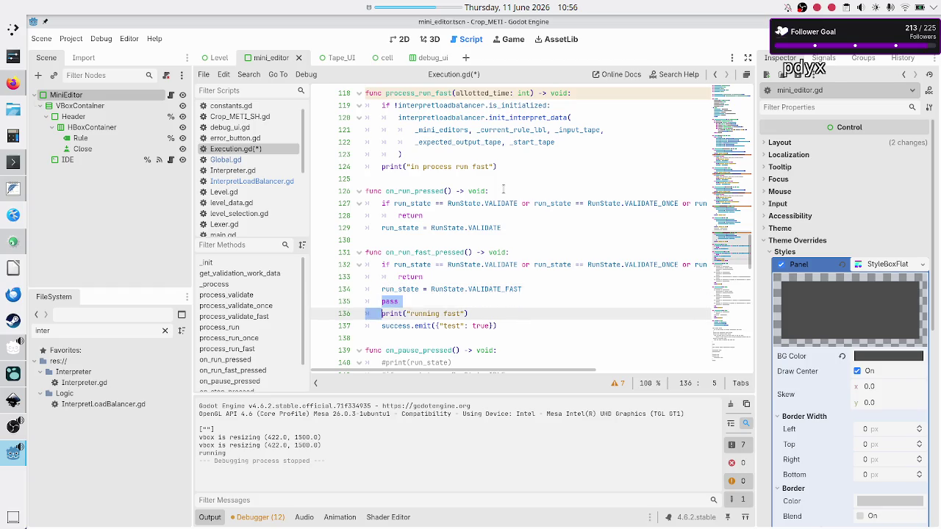
pyautogui.hotkey('shift', 'Down')
pyautogui.hotkey('shift', 'Down')
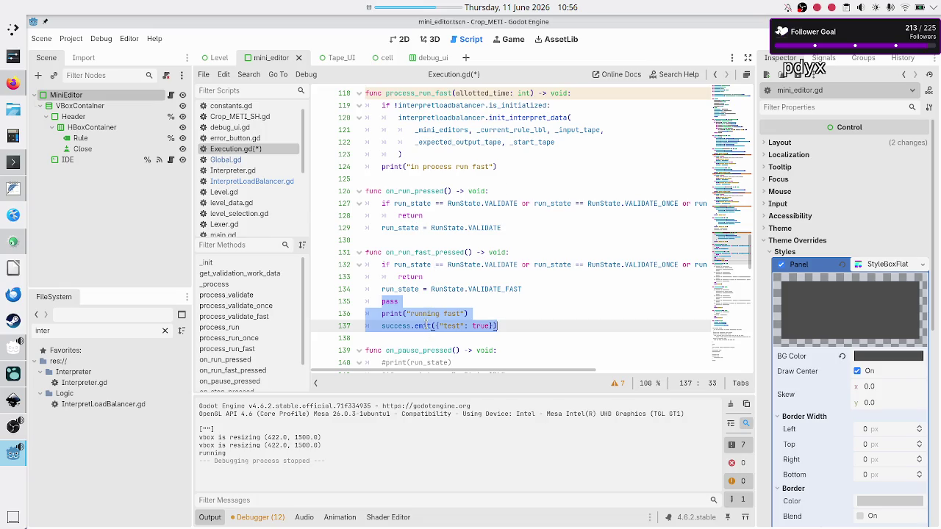
pyautogui.doubleClick(452, 326)
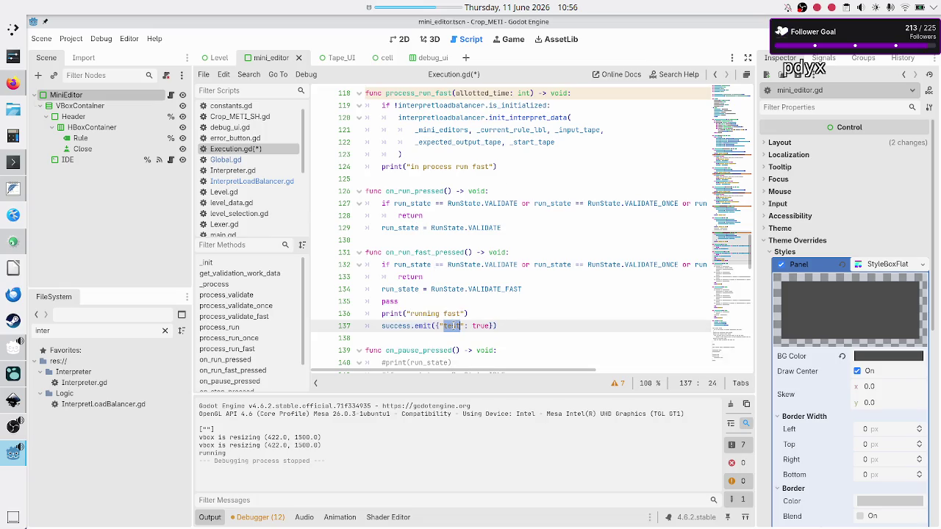
pyautogui.click(482, 293)
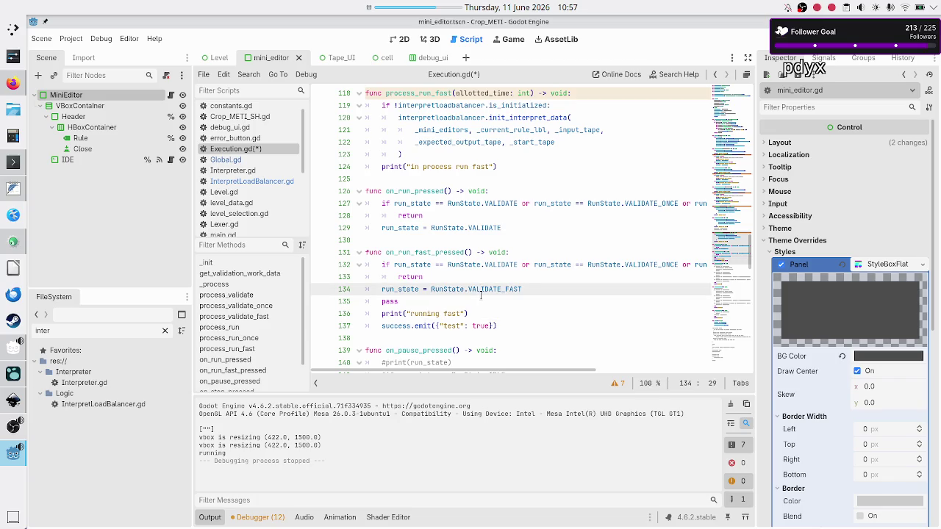
pyautogui.press('Down')
pyautogui.press('Down')
pyautogui.press('Home')
pyautogui.hotkey('shift', 'Down')
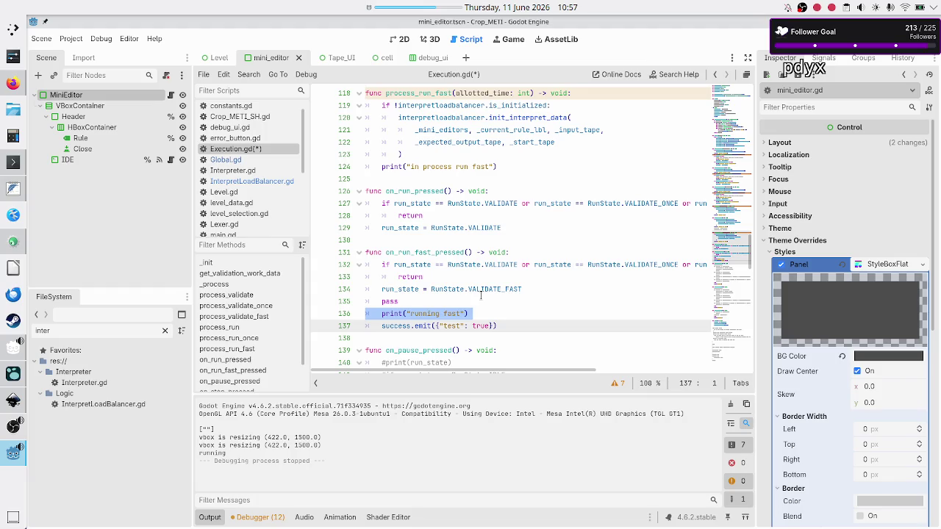
pyautogui.hotkey('shift', 'End')
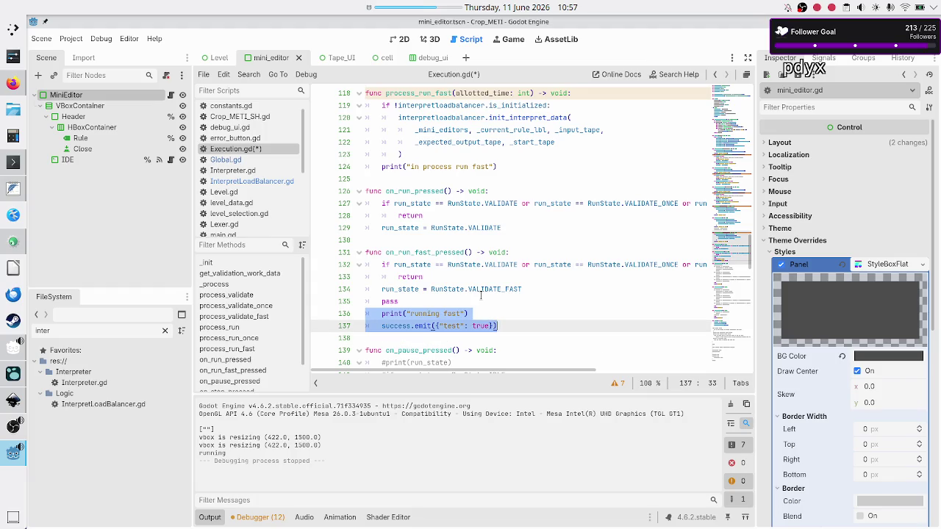
pyautogui.press('BackSpace')
pyautogui.press('BackSpace')
pyautogui.press('BackSpace')
pyautogui.press('BackSpace')
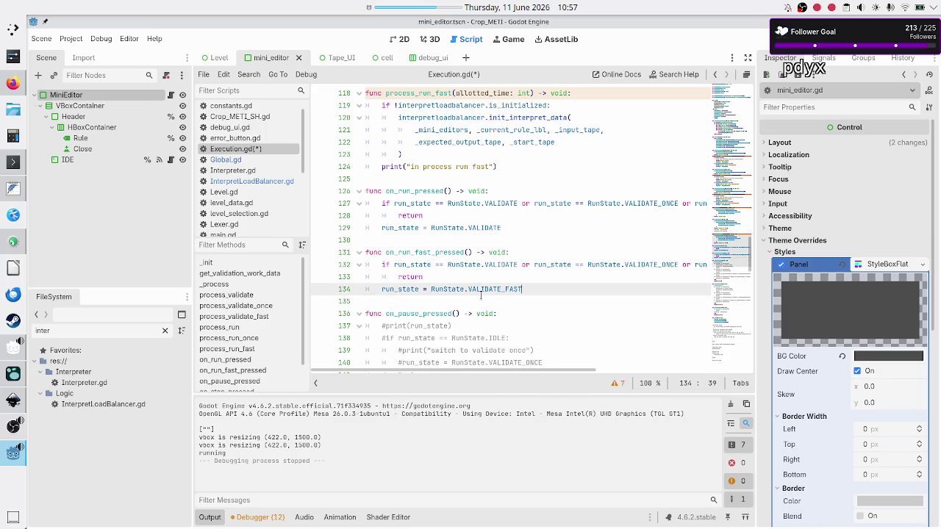
pyautogui.press('Down')
pyautogui.press('Down')
pyautogui.press('Down')
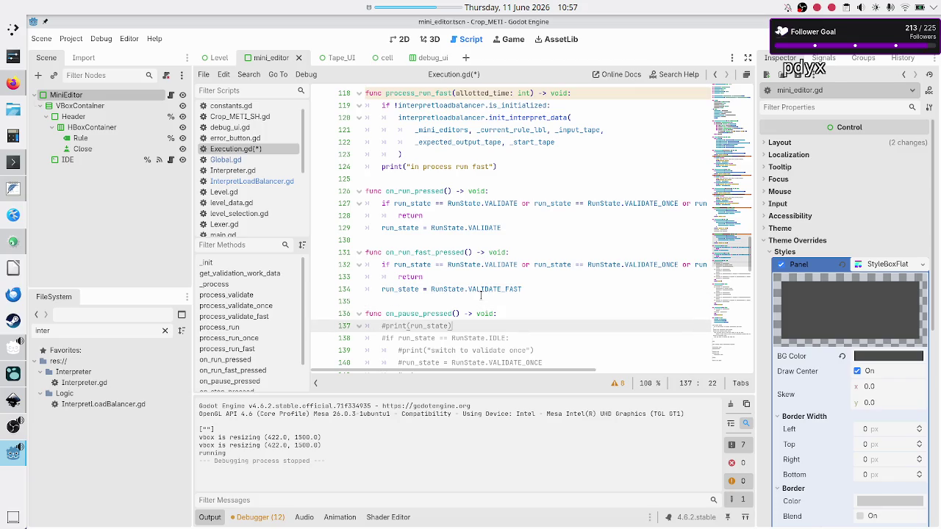
pyautogui.press('Down')
pyautogui.press('Down')
pyautogui.press('Down')
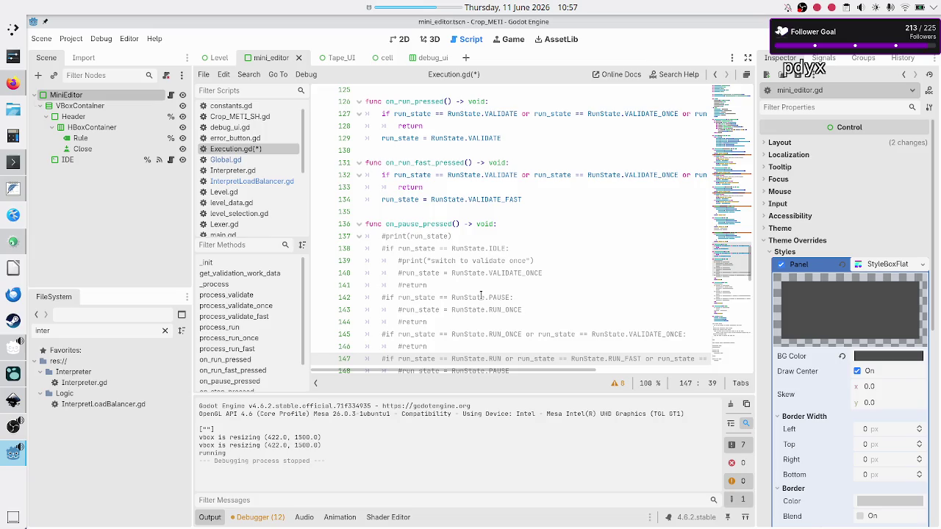
# Step: Delete the commented-out #print(run_state) line at the top of on_pause_pressed
pyautogui.press('Up')
pyautogui.press('Up')
pyautogui.press('Up')
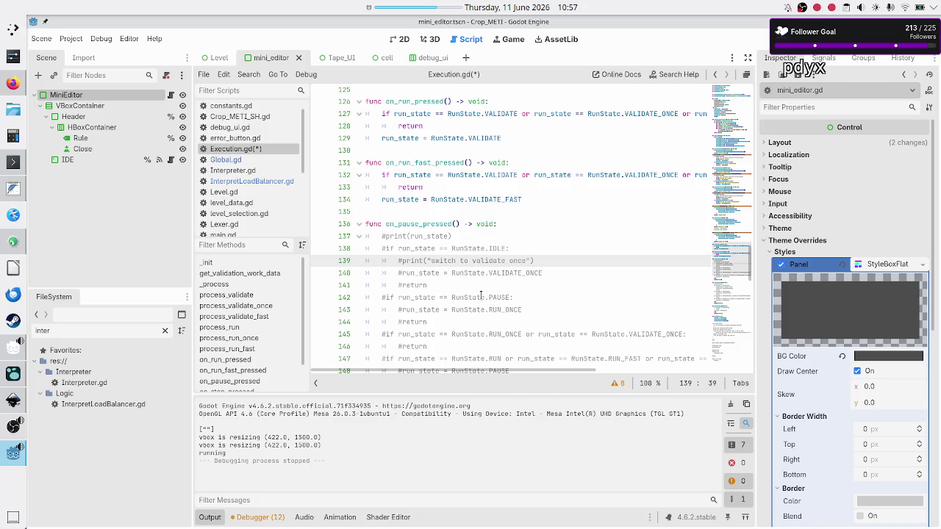
pyautogui.press('Up')
pyautogui.press('Up')
pyautogui.press('Up')
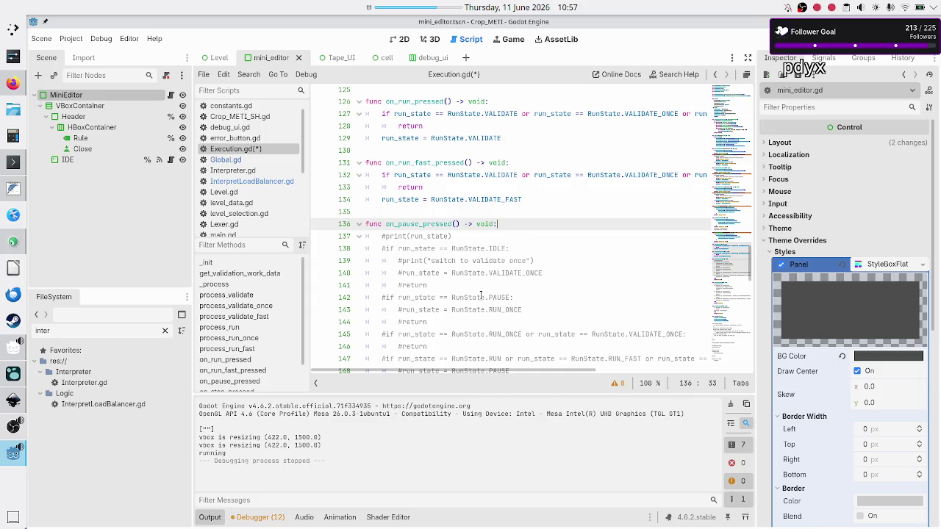
pyautogui.press('Right')
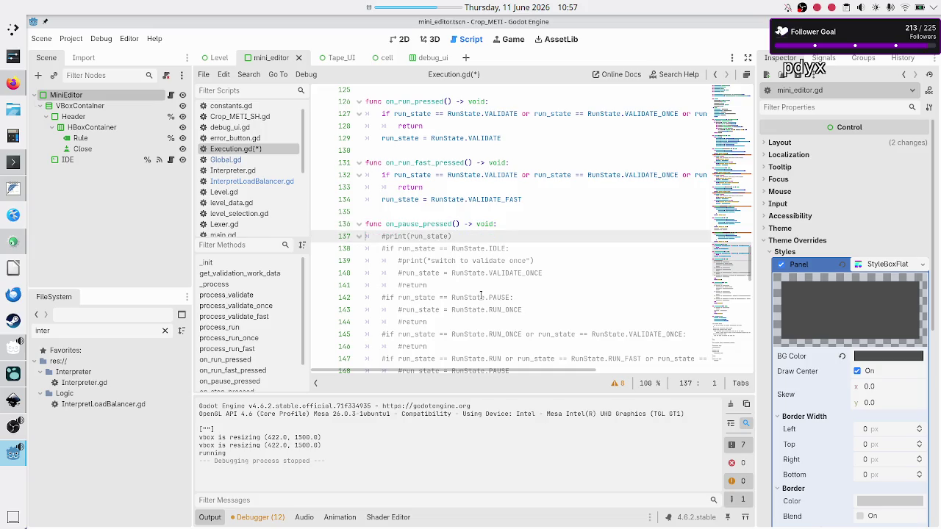
pyautogui.hotkey('shift', 'Down')
pyautogui.press('Delete')
pyautogui.press('Right')
# Step: Uncomment the pause handler's run-state checks with Ctrl+K and delete the pass and pausing print lines
pyautogui.hotkey('shift', 'Down')
pyautogui.hotkey('shift', 'Down')
pyautogui.hotkey('shift', 'Down')
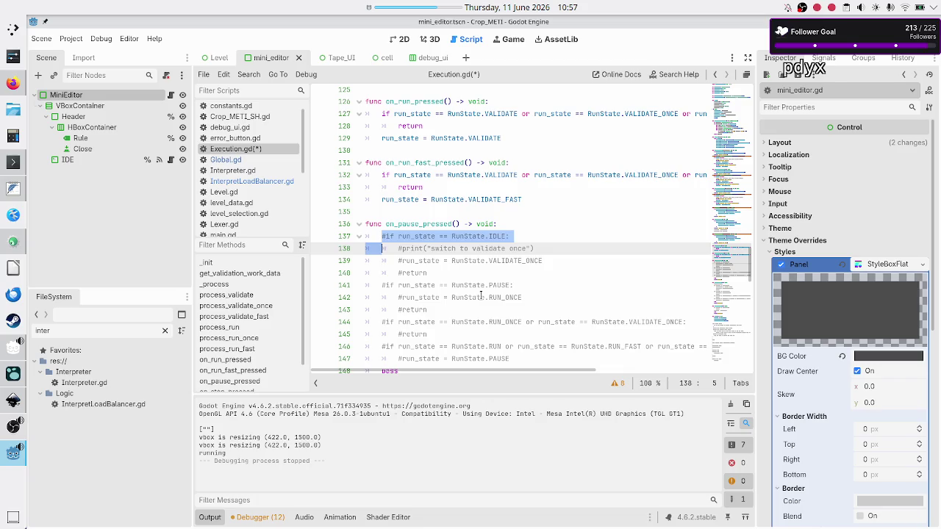
pyautogui.hotkey('shift', 'Up')
pyautogui.hotkey('shift', 'Up')
pyautogui.hotkey('shift', 'Up')
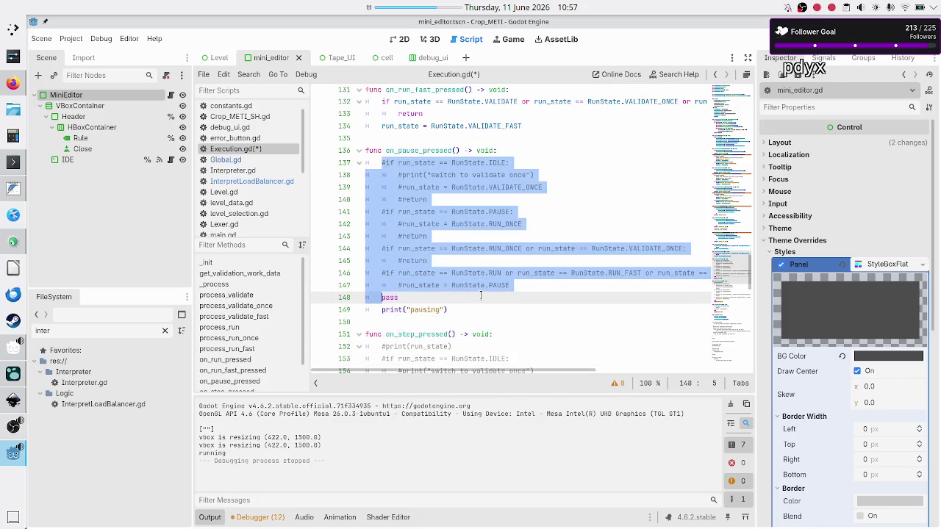
pyautogui.hotkey('shift', 'Left')
pyautogui.hotkey('ctrl', 'k')
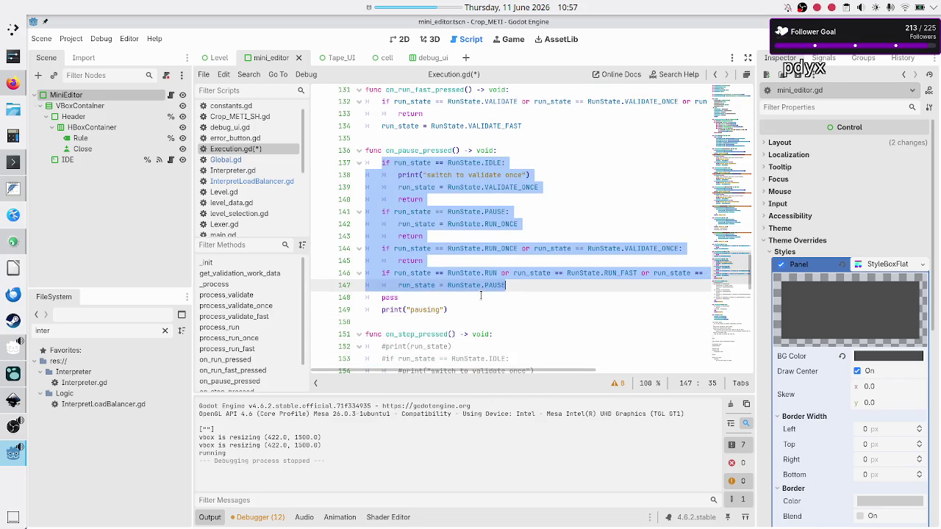
pyautogui.press('Right')
pyautogui.press('Right')
pyautogui.hotkey('shift', 'Down')
pyautogui.hotkey('shift', 'Down')
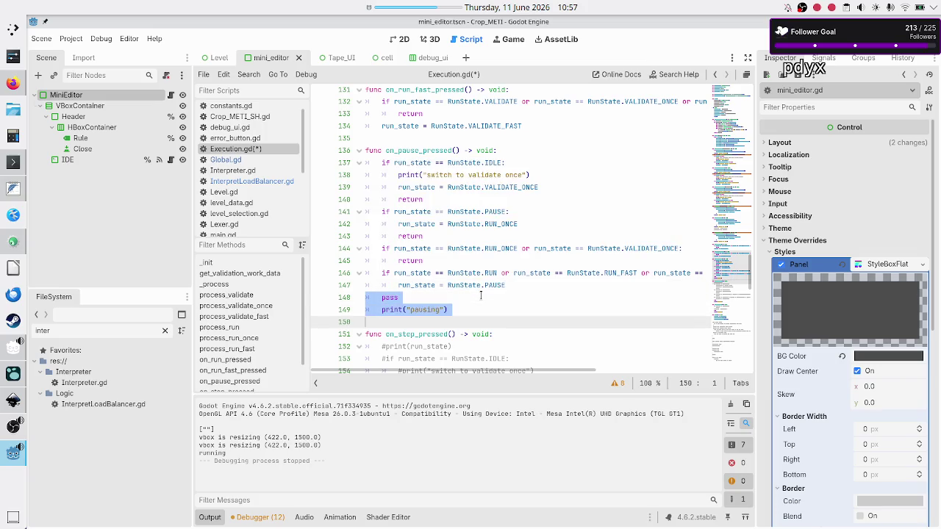
pyautogui.press('Delete')
# Step: Review the RunState.IDLE check and its branch, then move down to on_step_pressed
pyautogui.press('Up')
pyautogui.press('Up')
pyautogui.press('Up')
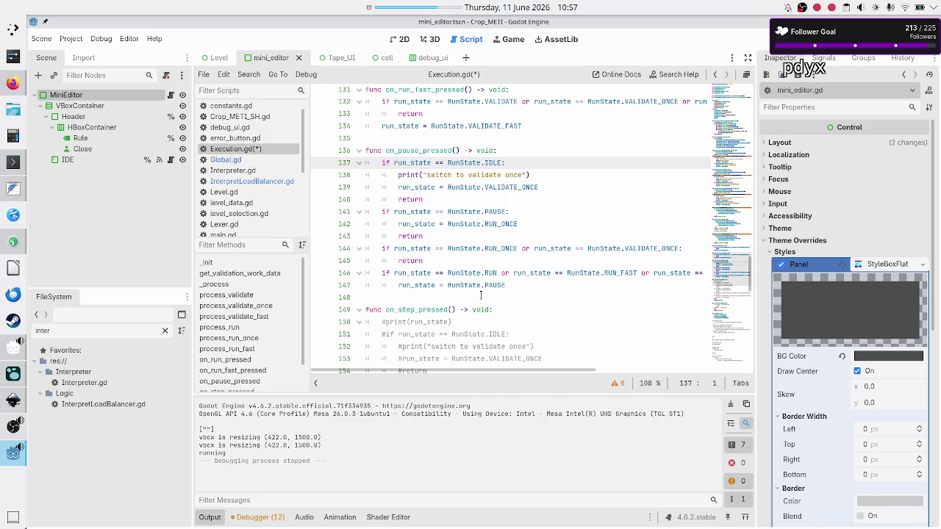
pyautogui.press('Right')
pyautogui.press('Right')
pyautogui.press('Right')
pyautogui.hotkey('shift', 'Right')
pyautogui.hotkey('shift', 'Right')
pyautogui.hotkey('shift', 'Right')
pyautogui.hotkey('shift', 'Right')
pyautogui.hotkey('shift', 'Right')
pyautogui.hotkey('shift', 'Right')
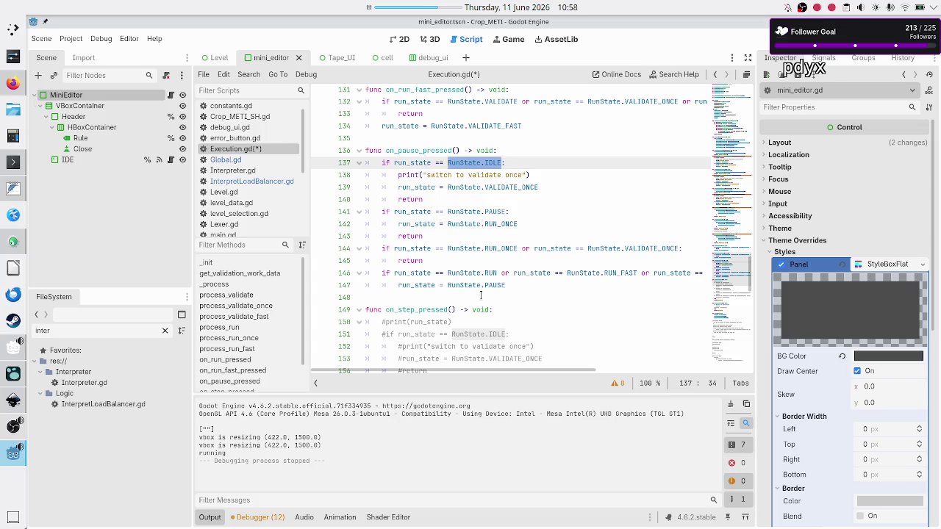
pyautogui.press('Home')
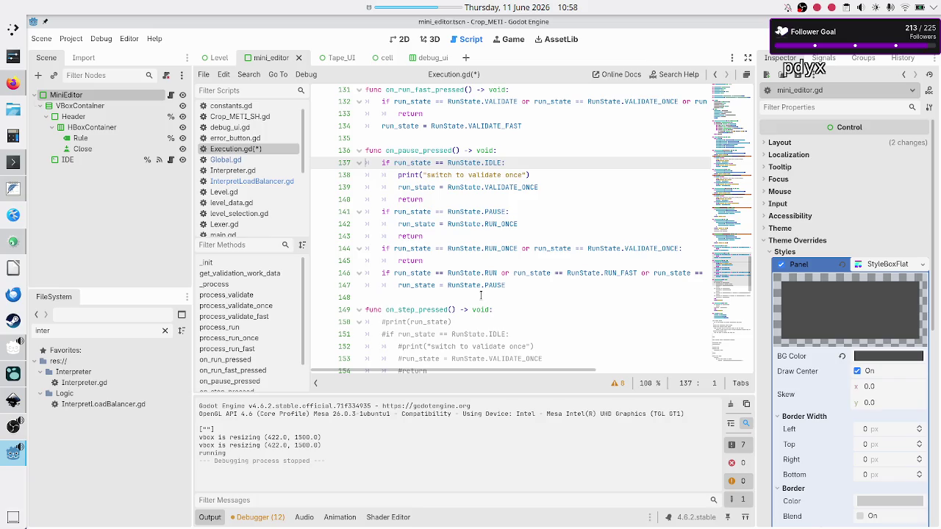
pyautogui.hotkey('shift', 'Down')
pyautogui.hotkey('shift', 'Down')
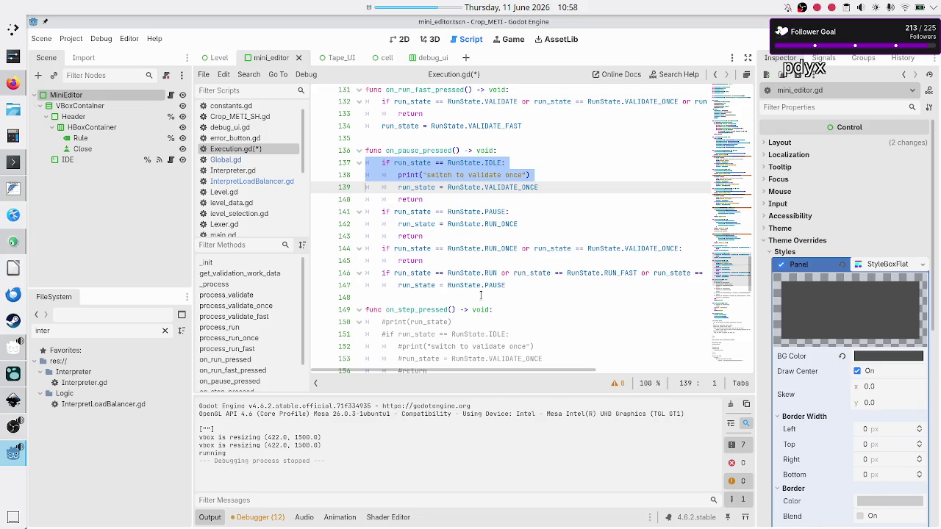
pyautogui.hotkey('shift', 'Down')
pyautogui.hotkey('shift', 'End')
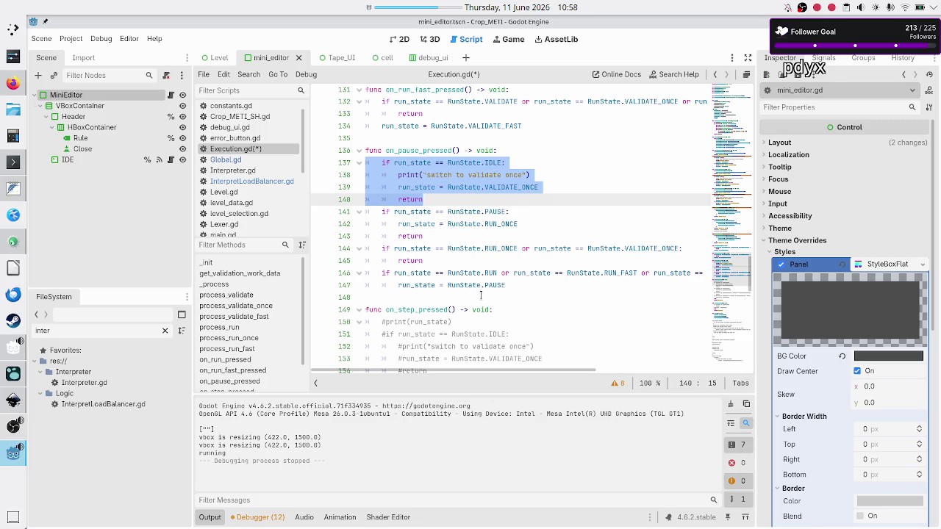
pyautogui.press('Down')
pyautogui.press('Down')
pyautogui.press('Down')
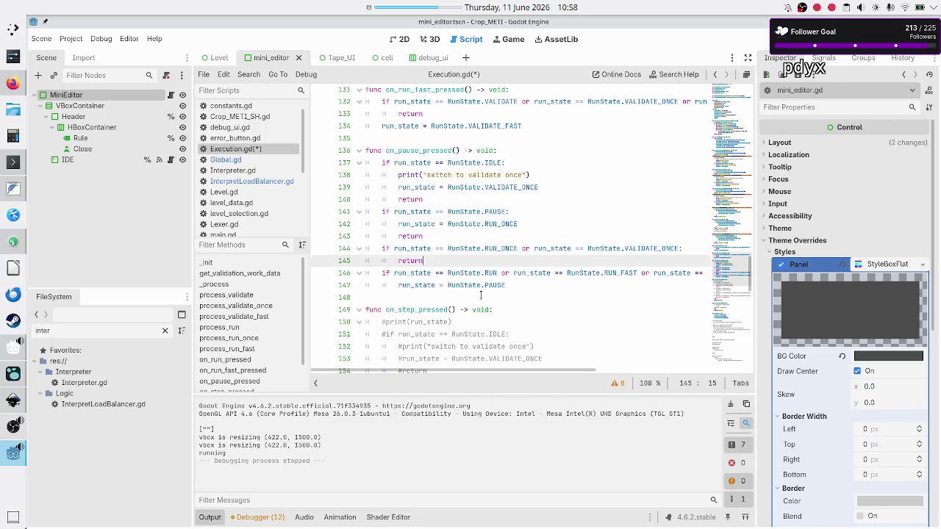
pyautogui.press('Down')
pyautogui.press('Down')
pyautogui.press('Down')
pyautogui.press('Up')
pyautogui.press('Up')
pyautogui.press('Up')
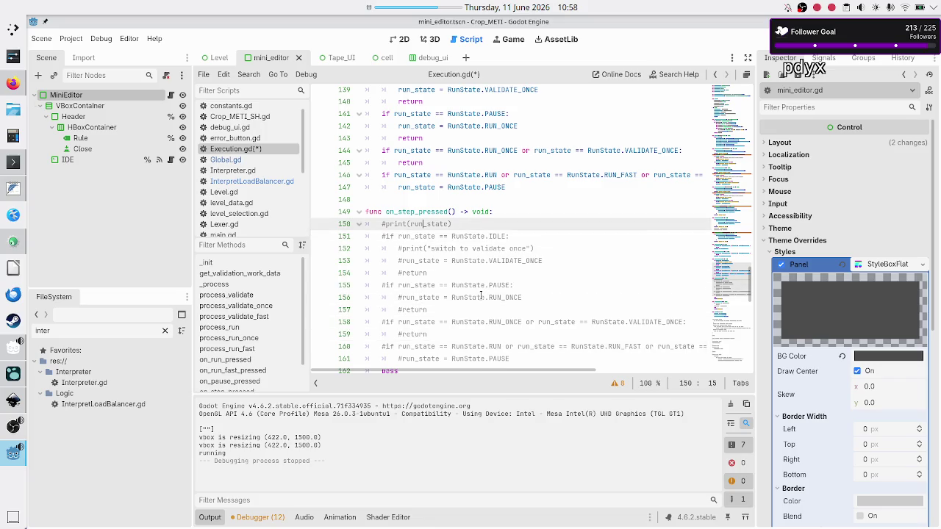
pyautogui.press('Home')
pyautogui.press('Down')
pyautogui.scroll(1, 463, 243)
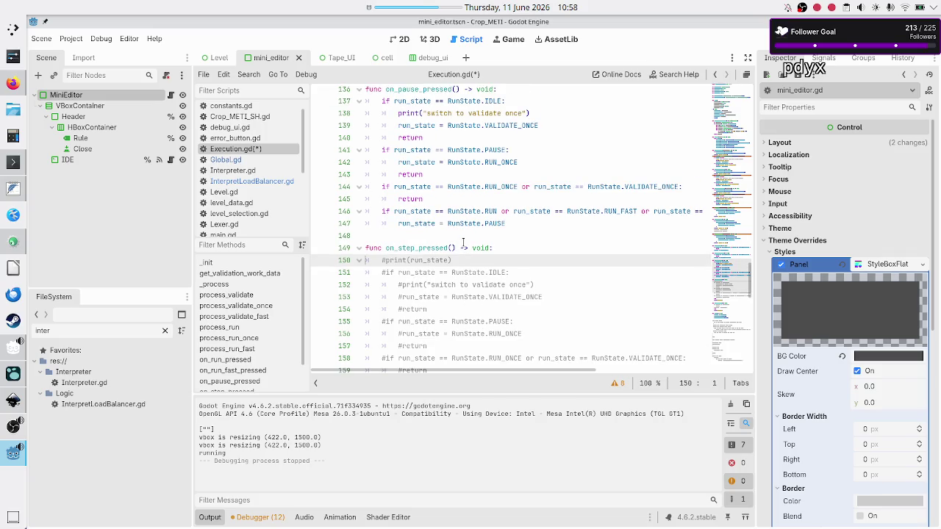
pyautogui.scroll(3, 463, 243)
pyautogui.scroll(-2, 441, 250)
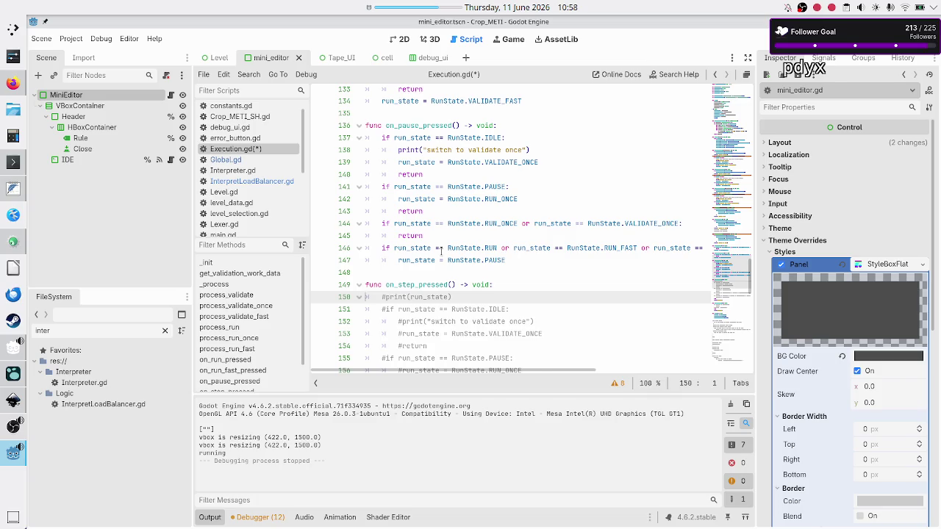
pyautogui.scroll(3, 441, 251)
pyautogui.scroll(-4, 441, 250)
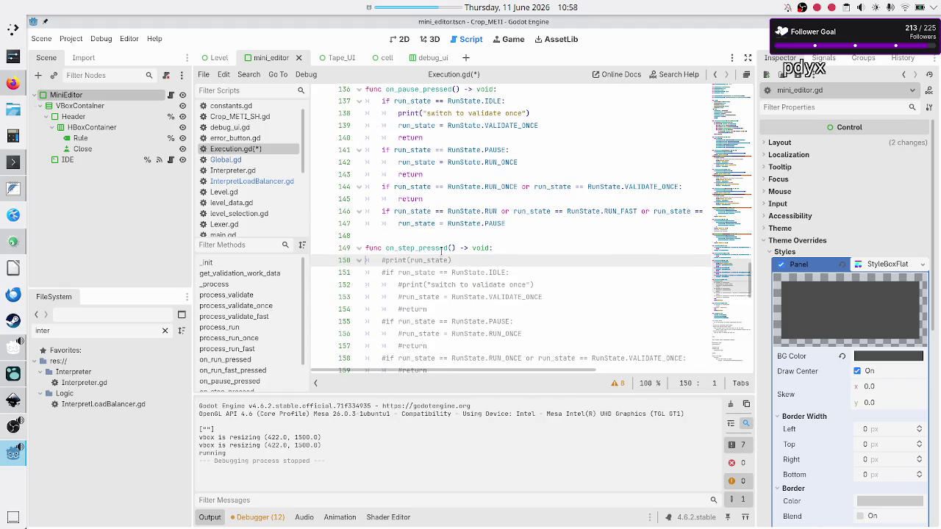
pyautogui.scroll(-3, 441, 251)
pyautogui.scroll(5, 441, 251)
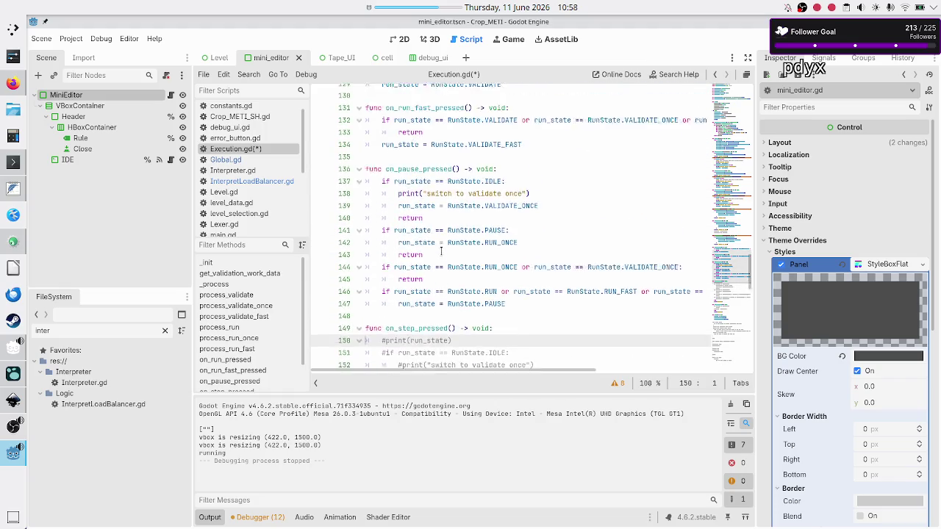
pyautogui.click(512, 211)
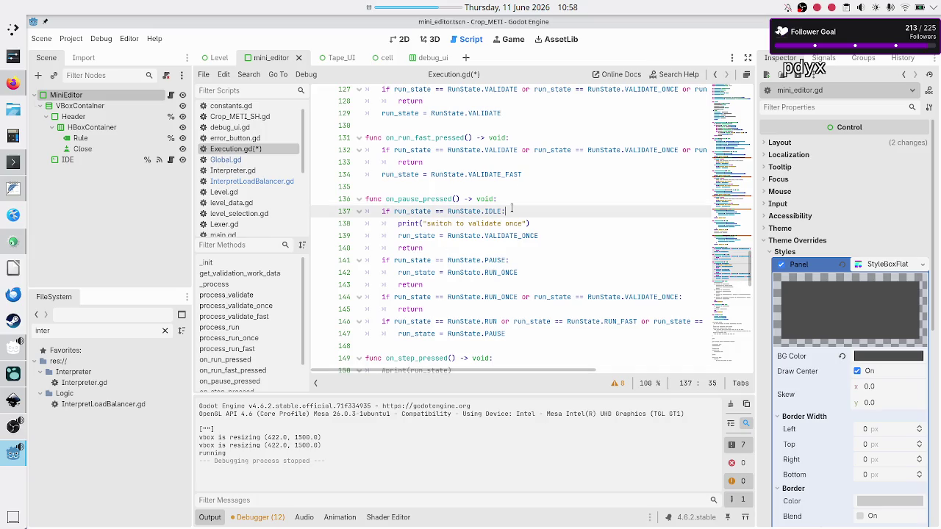
pyautogui.press('Home')
pyautogui.hotkey('shift', 'Down')
pyautogui.hotkey('shift', 'Down')
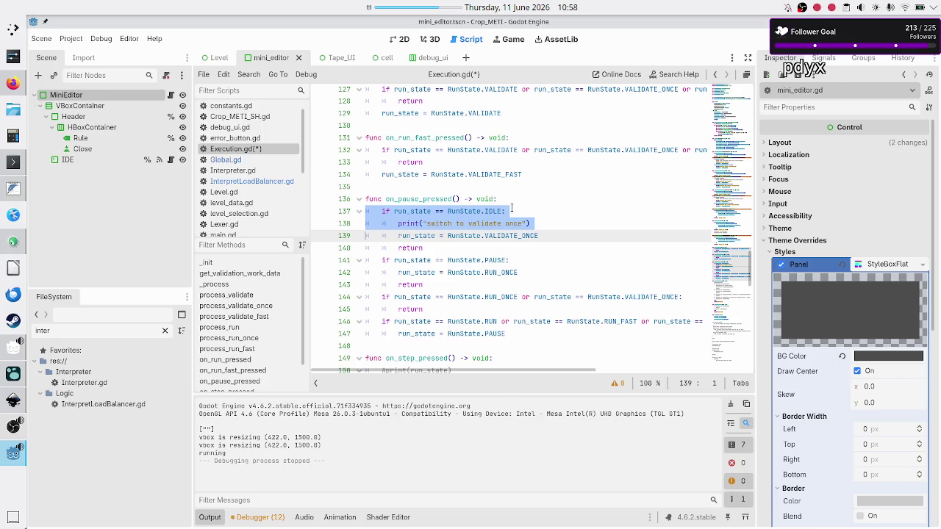
pyautogui.scroll(20, 493, 171)
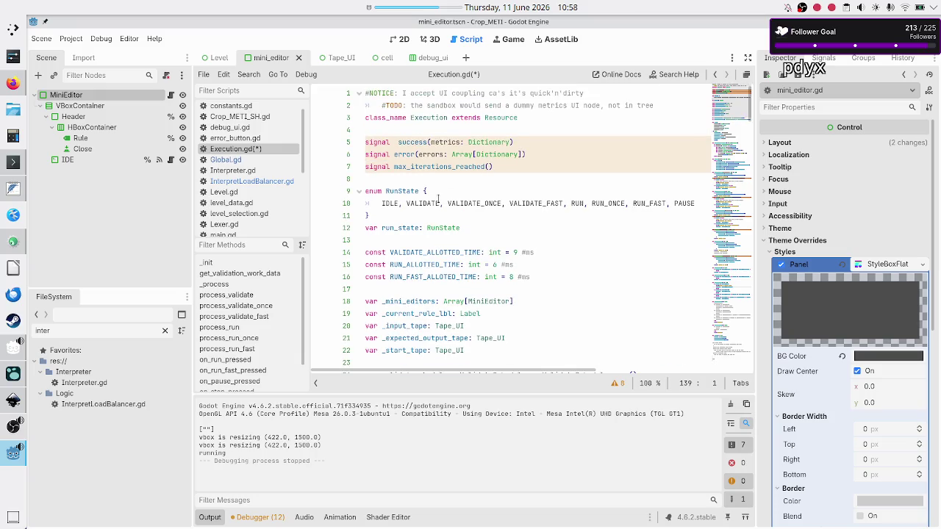
# Step: Compare the PAUSE enum value with the VALIDATE cases in the _process match block
pyautogui.doubleClick(684, 204)
pyautogui.scroll(-4, 499, 243)
pyautogui.scroll(-10, 499, 242)
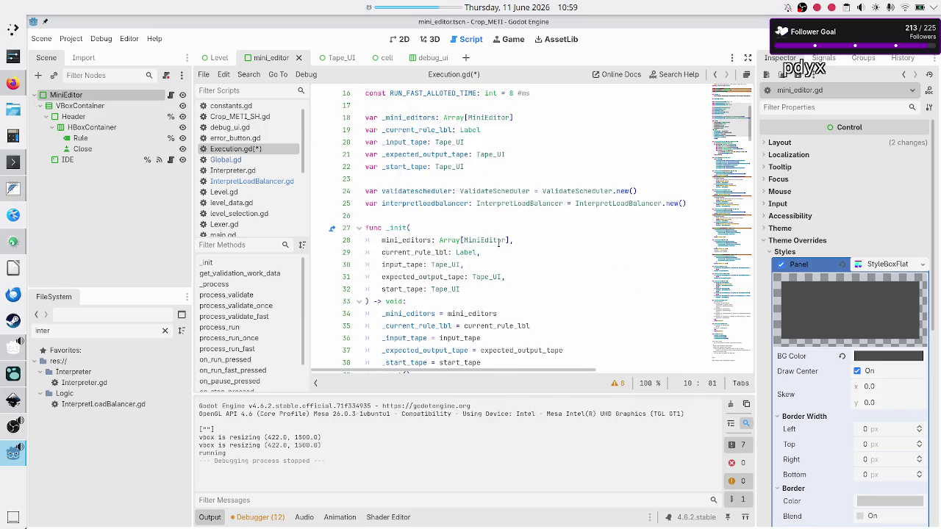
pyautogui.doubleClick(451, 228)
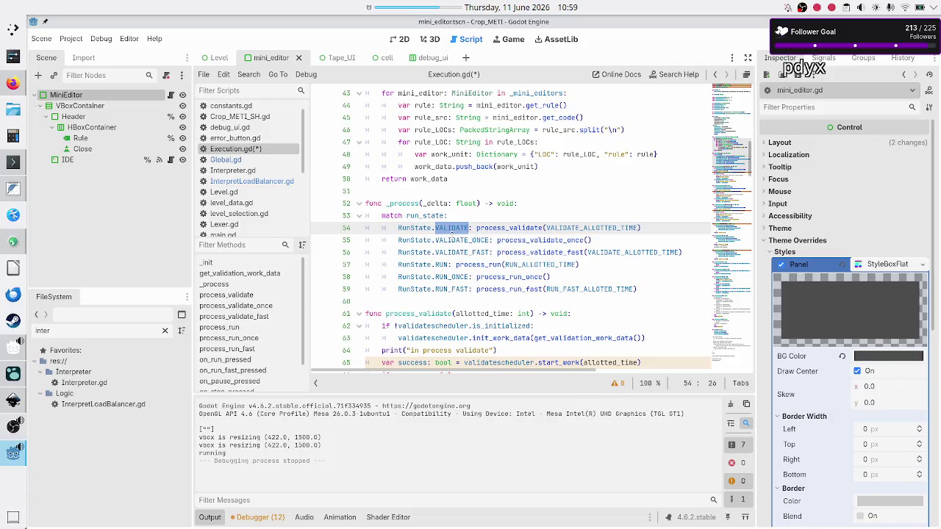
pyautogui.moveTo(451, 240)
pyautogui.doubleClick(451, 240)
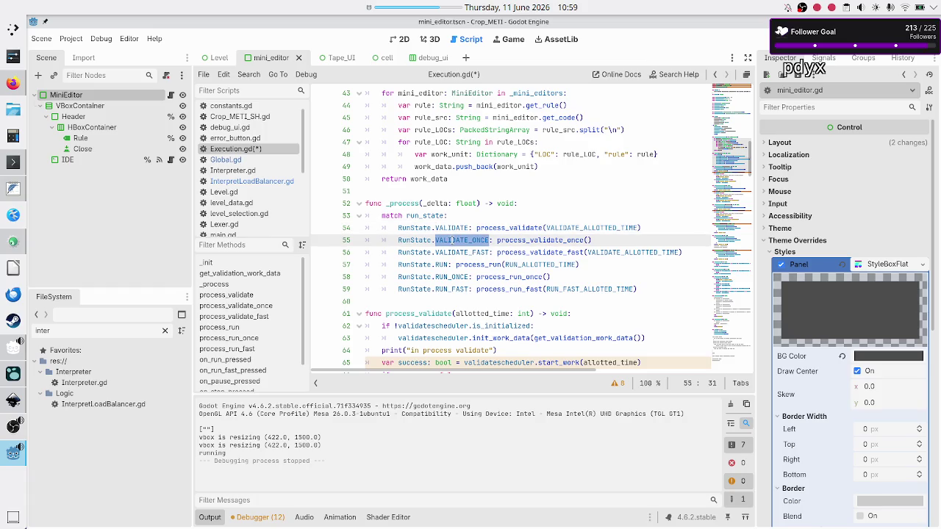
pyautogui.moveTo(436, 252); pyautogui.dragTo(439, 272)
pyautogui.click(437, 276)
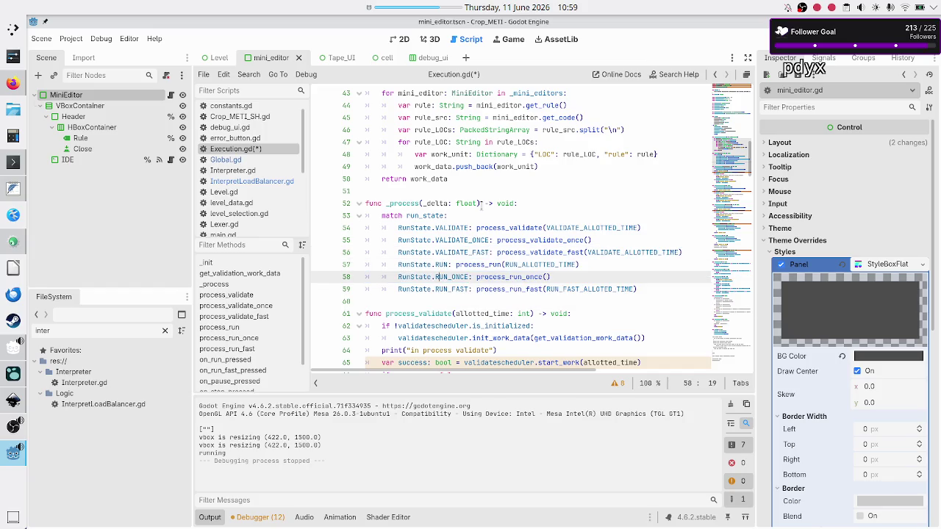
pyautogui.scroll(1, 477, 209)
pyautogui.doubleClick(456, 264)
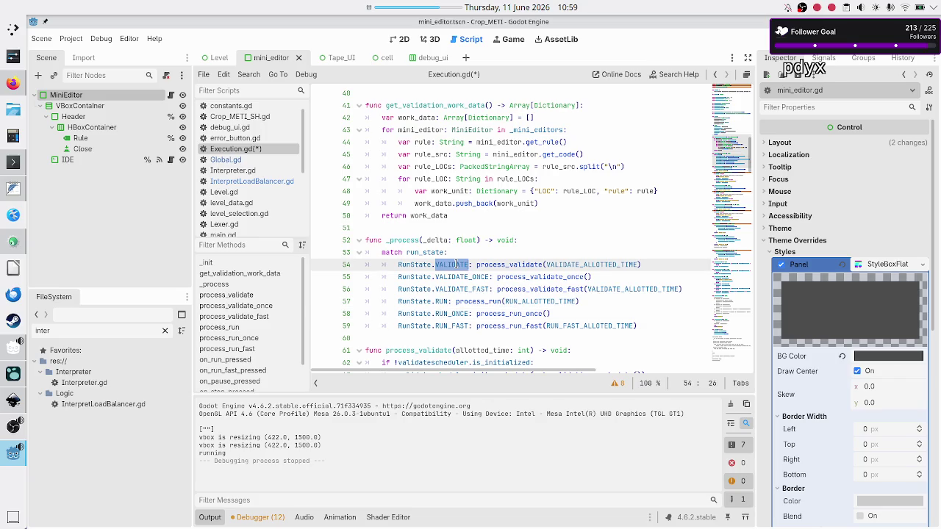
pyautogui.scroll(7, 456, 265)
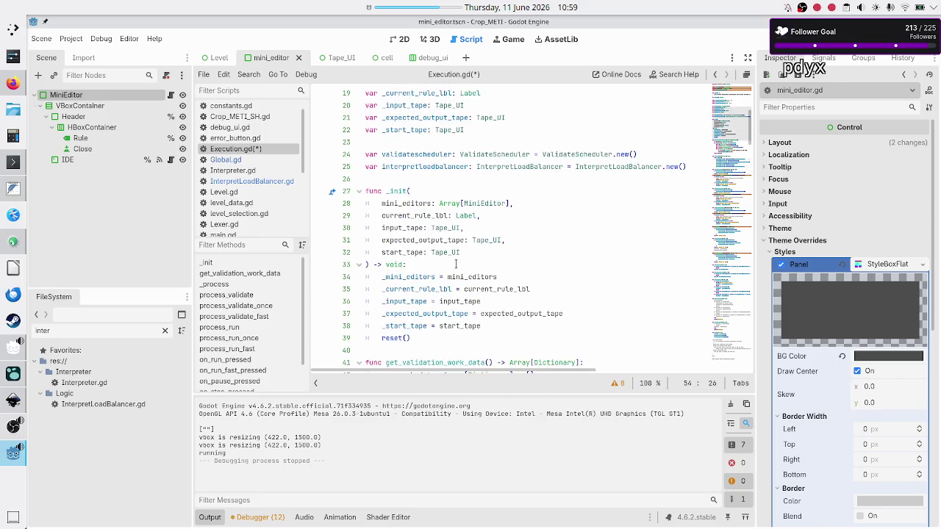
pyautogui.scroll(4, 457, 264)
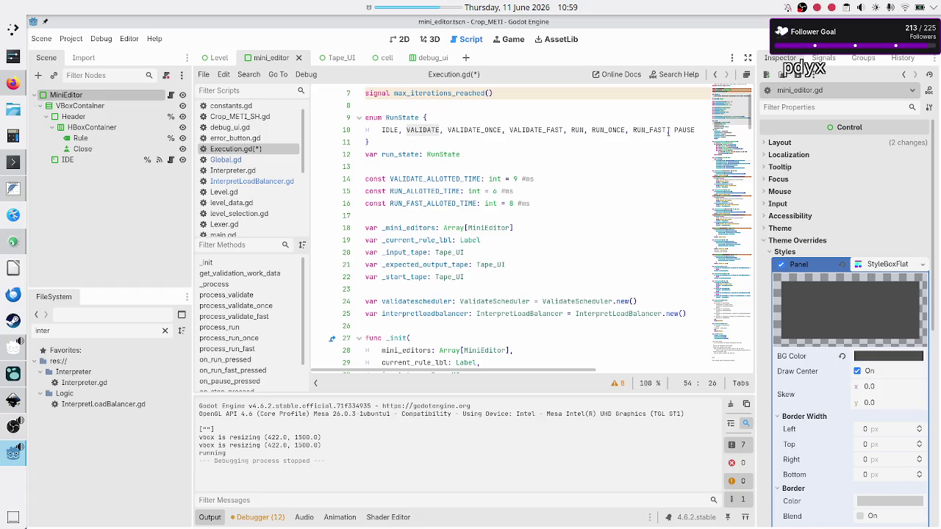
# Step: Scroll from the end of the RunState enum down to the IDLE check in on_pause_pressed
pyautogui.click(694, 132)
pyautogui.press('Right')
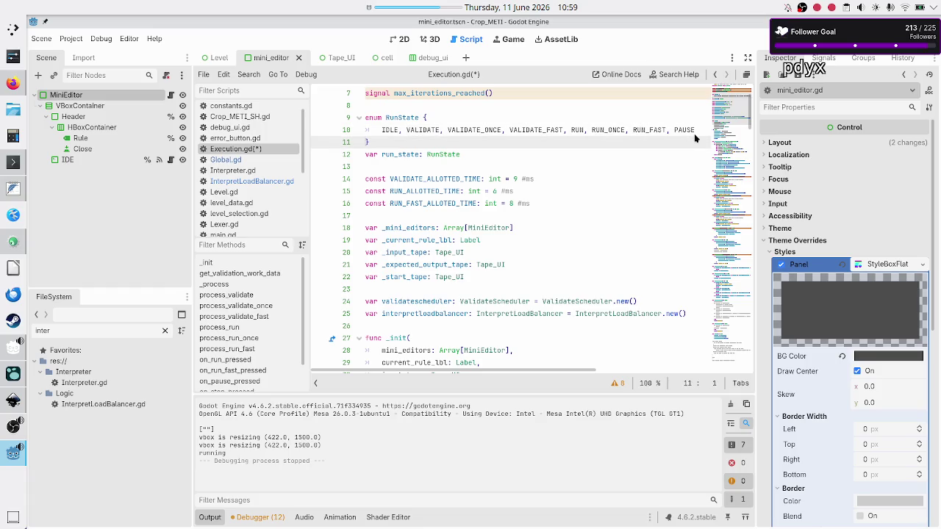
pyautogui.press('Left')
pyautogui.press('Right')
pyautogui.scroll(-10, 608, 194)
pyautogui.scroll(-6, 608, 194)
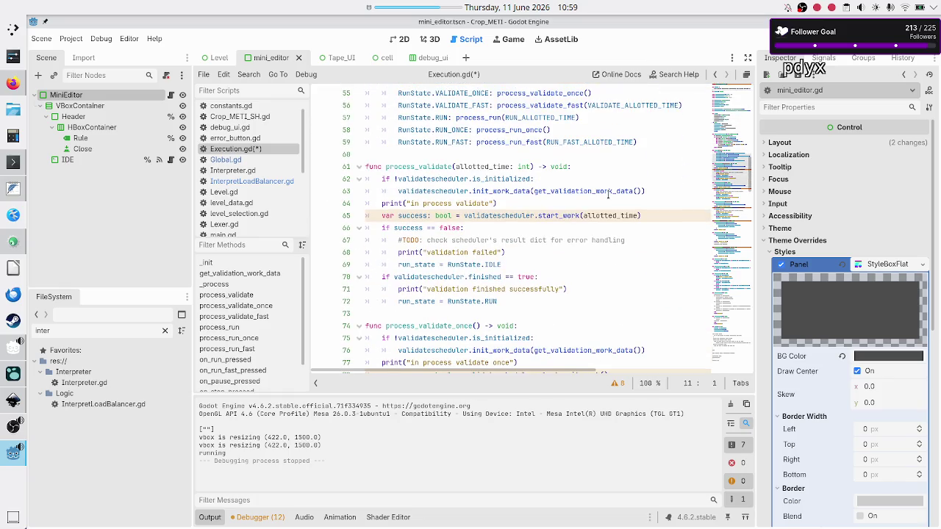
pyautogui.scroll(-2, 608, 194)
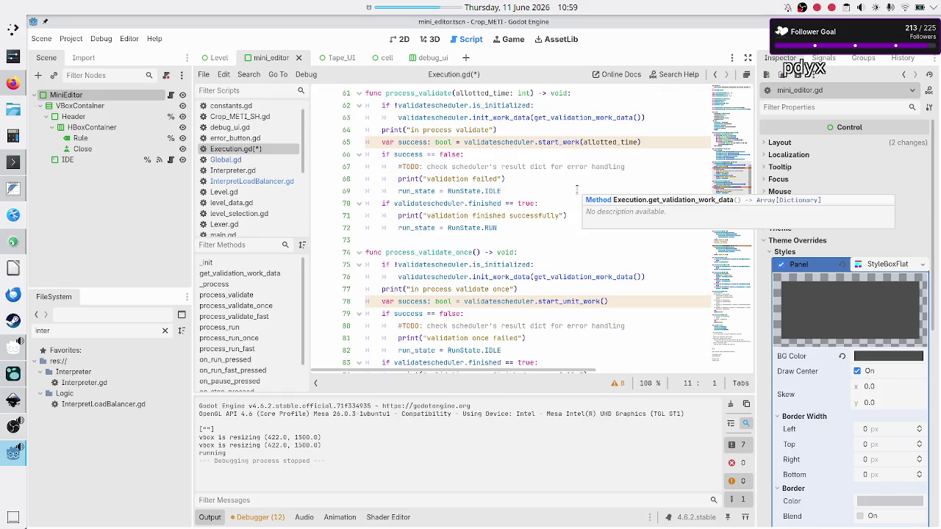
pyautogui.scroll(-1, 581, 191)
pyautogui.scroll(-14, 576, 189)
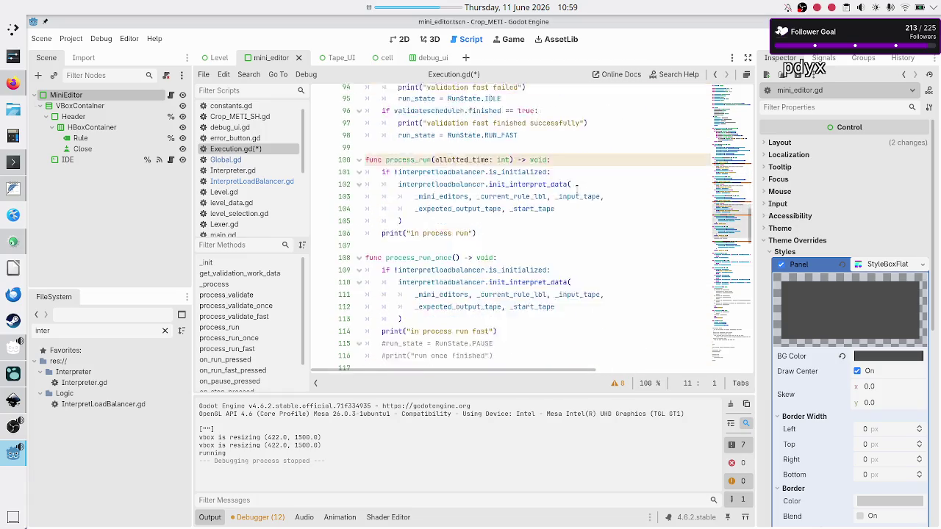
pyautogui.scroll(-5, 577, 189)
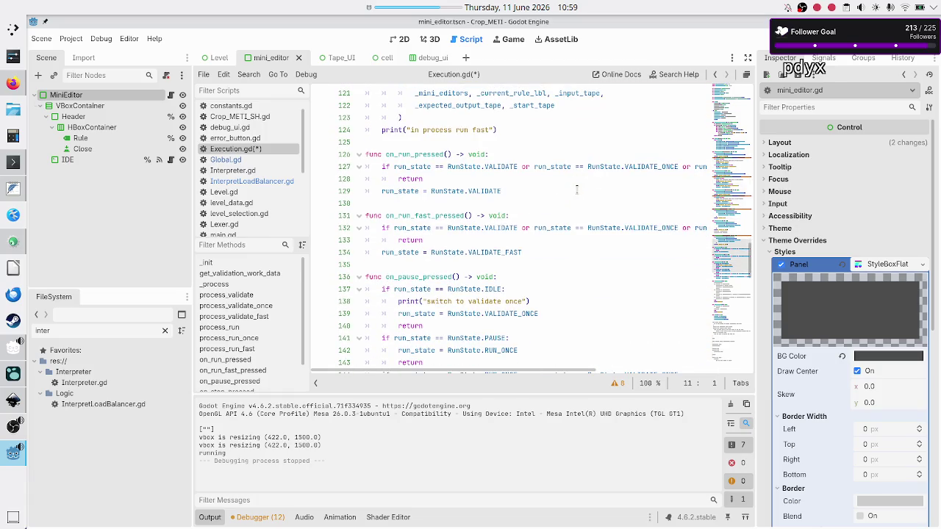
pyautogui.scroll(-2, 577, 190)
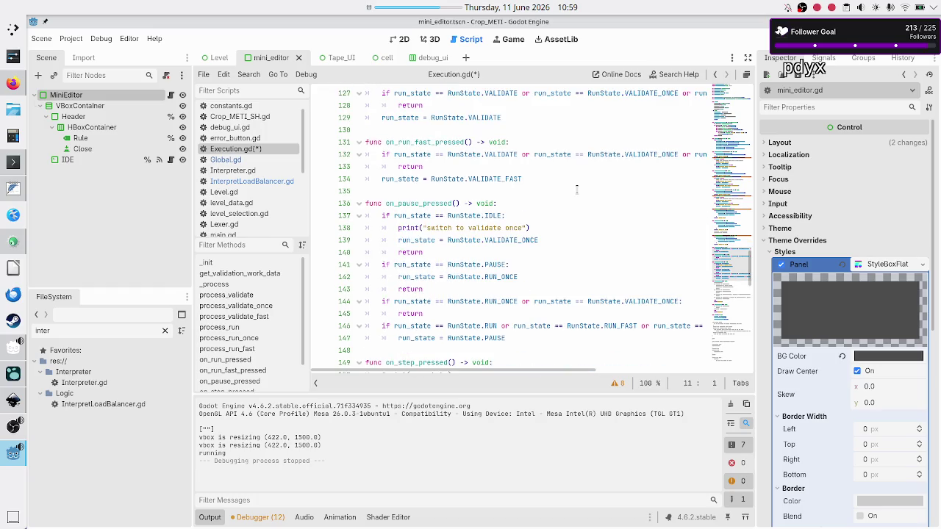
pyautogui.click(528, 214)
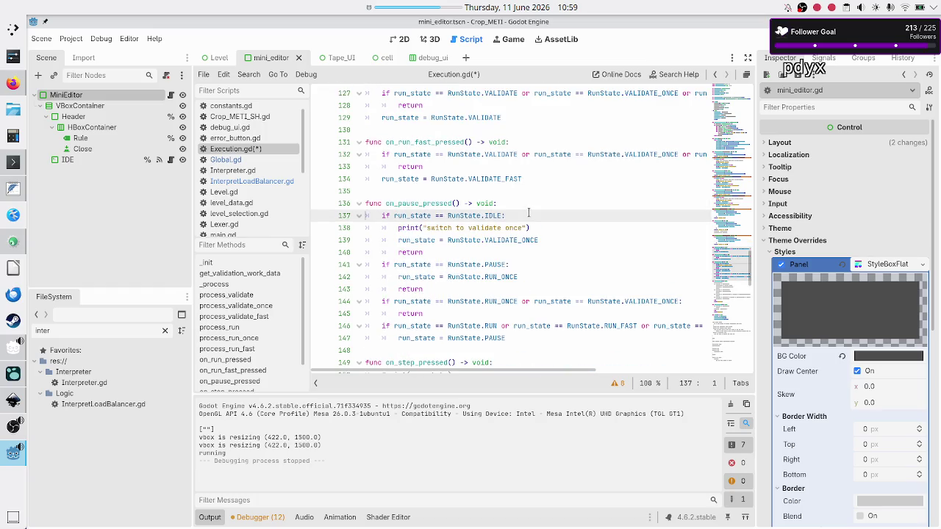
# Step: Delete the IDLE if-block from on_pause_pressed
pyautogui.press('Down')
pyautogui.press('Home')
pyautogui.press('Home')
pyautogui.press('Up')
pyautogui.hotkey('shift', 'Down')
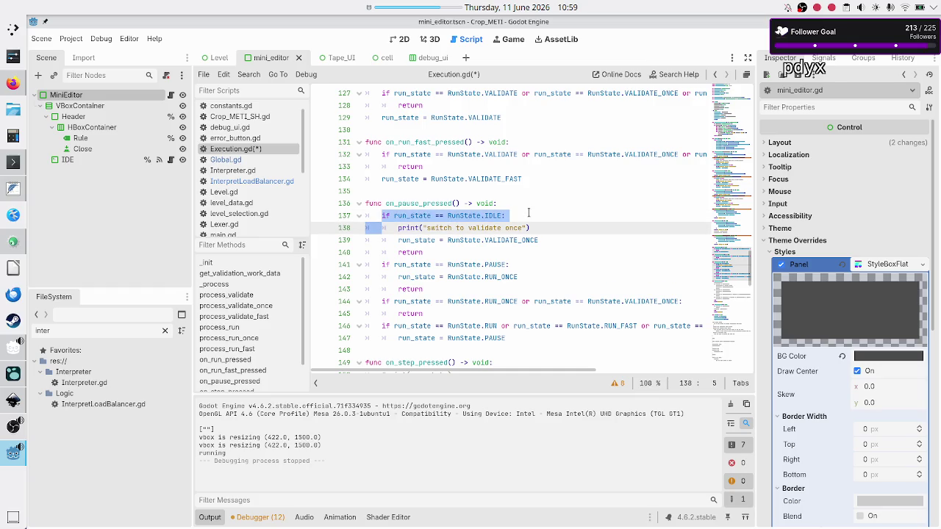
pyautogui.hotkey('shift', 'Down')
pyautogui.hotkey('shift', 'Down')
pyautogui.hotkey('shift', 'Down')
pyautogui.hotkey('shift', 'Home')
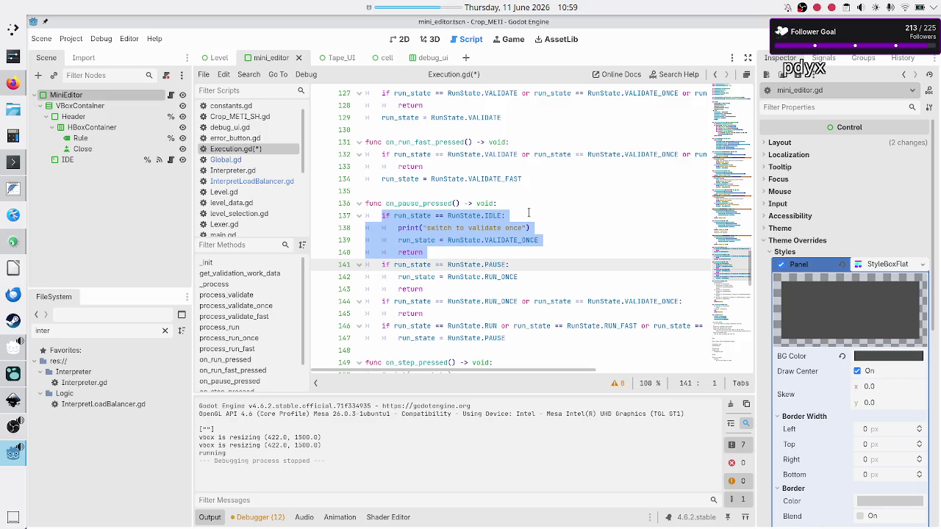
pyautogui.hotkey('shift', 'Left')
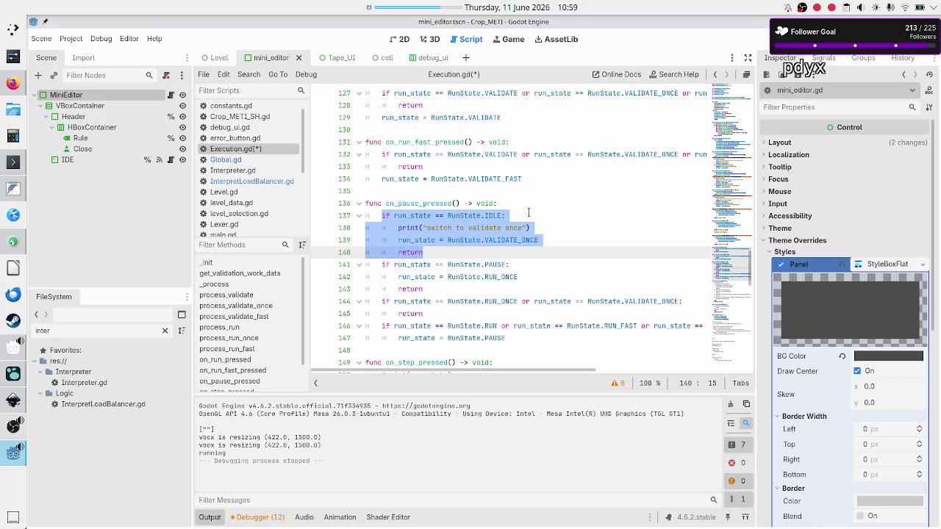
pyautogui.press('BackSpace')
pyautogui.press('BackSpace')
pyautogui.press('BackSpace')
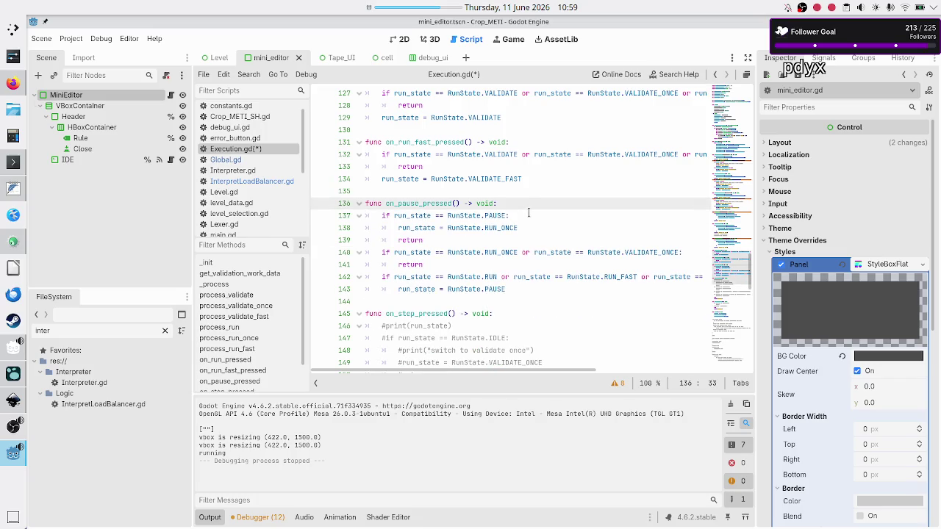
# Step: Delete the PAUSE-to-RUN_ONCE if-block from on_pause_pressed
pyautogui.press('Down')
pyautogui.press('Home')
pyautogui.hotkey('shift', 'Down')
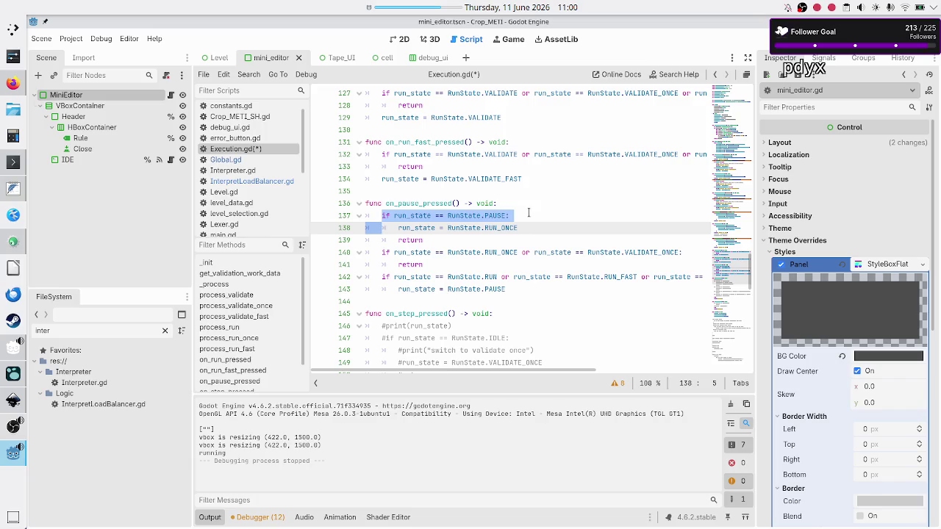
pyautogui.hotkey('shift', 'Down')
pyautogui.hotkey('shift', 'Down')
pyautogui.hotkey('shift', 'Left')
pyautogui.hotkey('shift', 'Left')
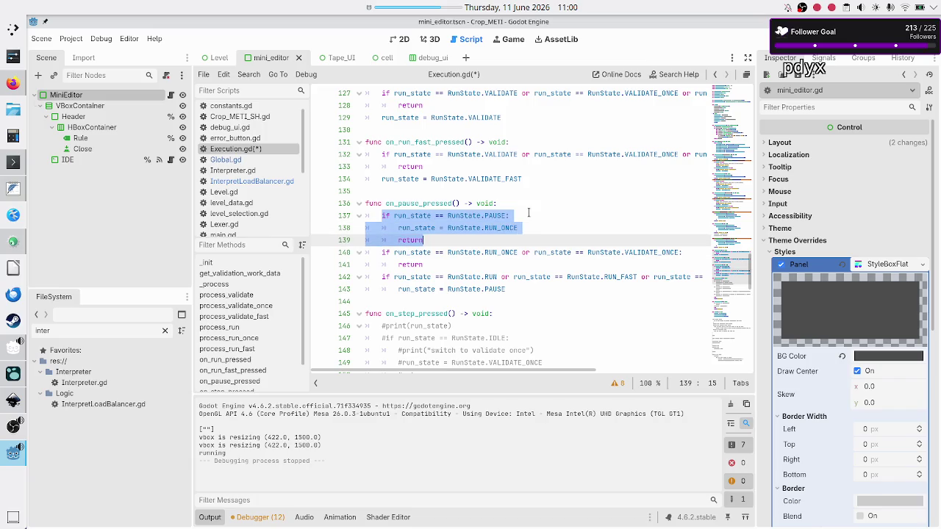
pyautogui.press('BackSpace')
pyautogui.press('BackSpace')
pyautogui.press('Delete')
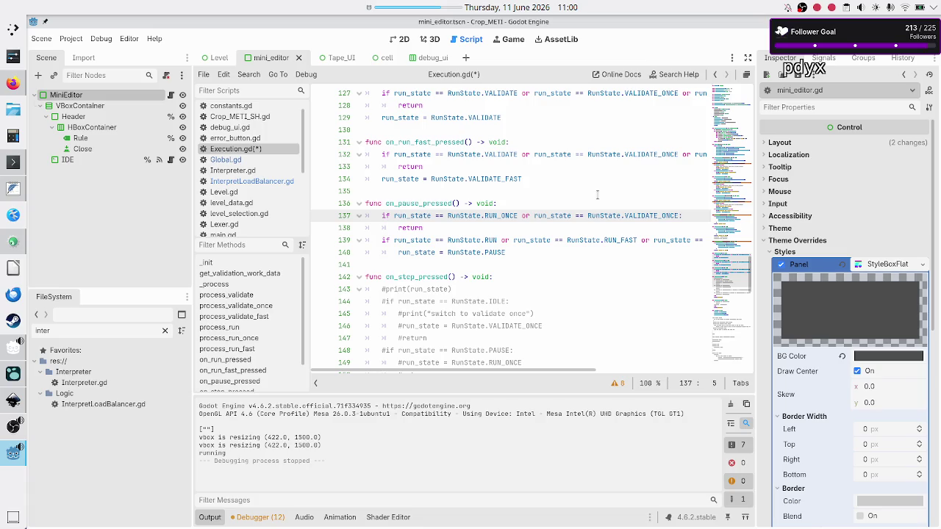
# Step: Delete the RUN_ONCE / VALIDATE_ONCE early-return guard from on_pause_pressed
pyautogui.press('Down')
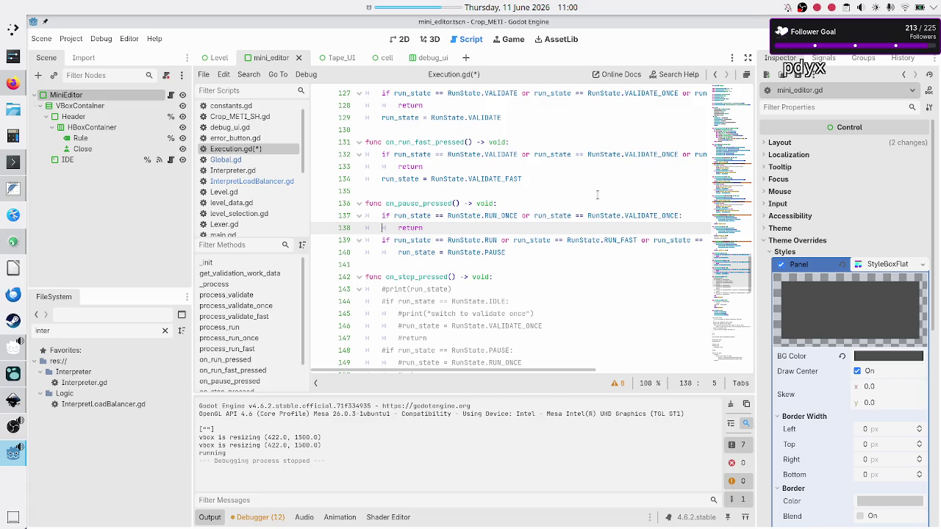
pyautogui.press('Up')
pyautogui.hotkey('shift', 'Down')
pyautogui.hotkey('shift', 'End')
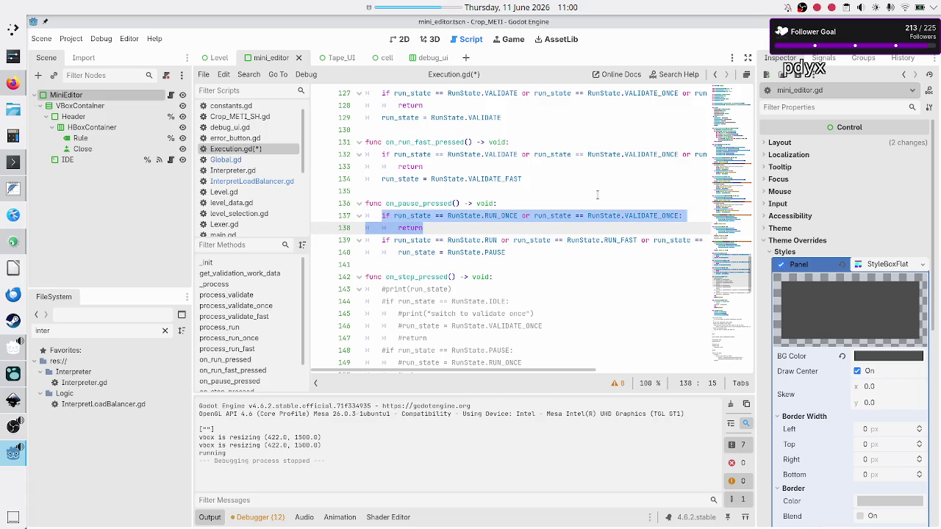
pyautogui.press('BackSpace')
pyautogui.press('BackSpace')
pyautogui.press('BackSpace')
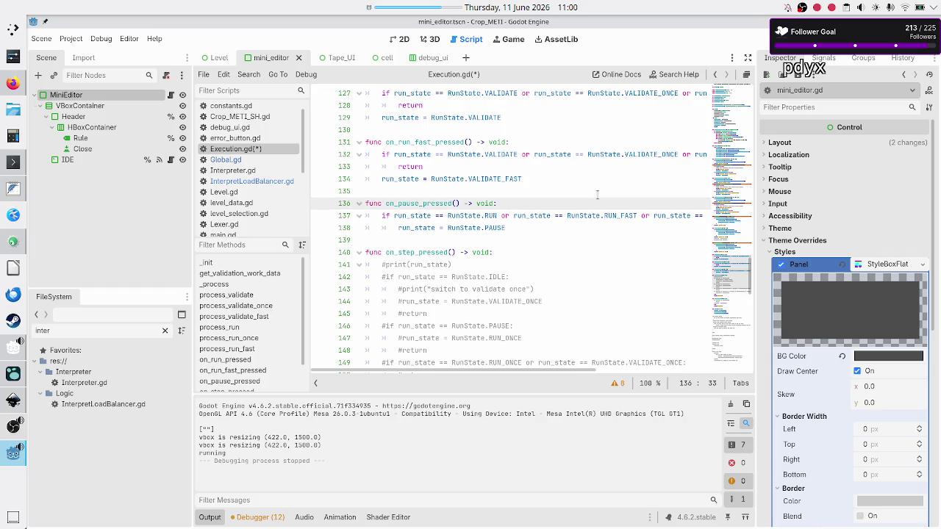
# Step: Delete the 'if run_state == RunState.RUN …' condition line above the PAUSE assignment
pyautogui.press('Right')
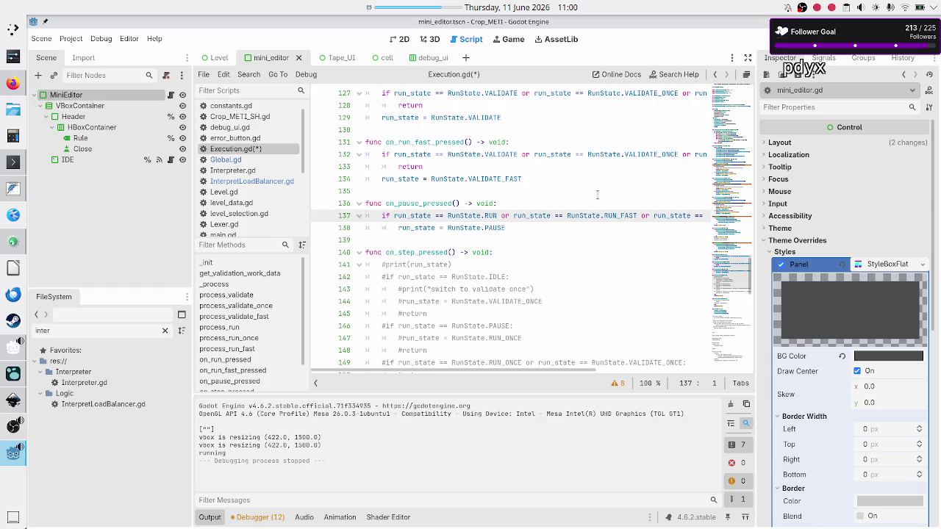
pyautogui.press('End')
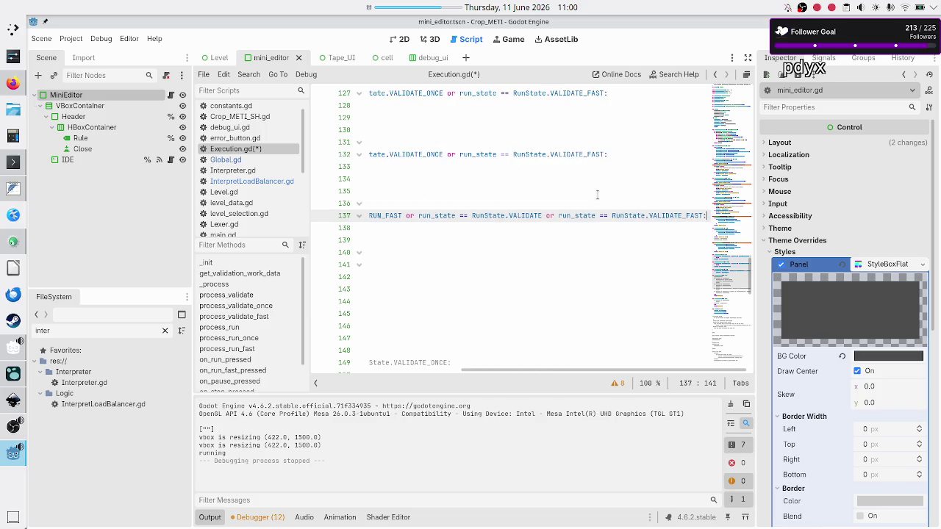
pyautogui.press('Right')
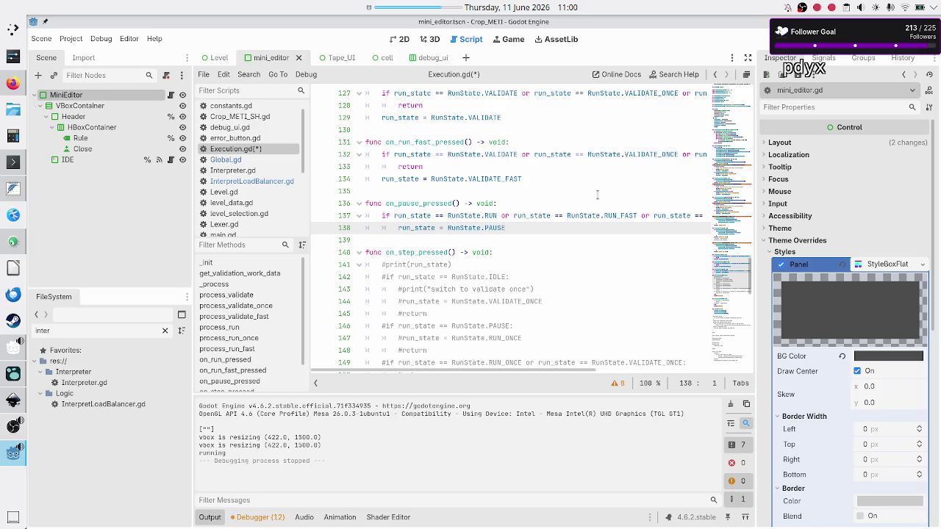
pyautogui.press('Up')
pyautogui.press('Down')
pyautogui.hotkey('shift', 'Down')
pyautogui.hotkey('ctrl', 'z')
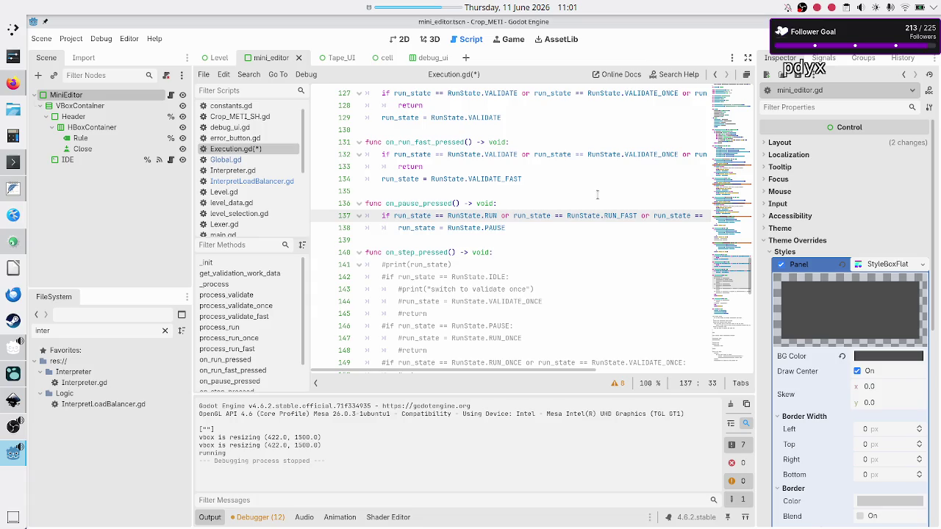
pyautogui.press('Up')
pyautogui.press('Home')
pyautogui.press('Down')
pyautogui.hotkey('shift', 'End')
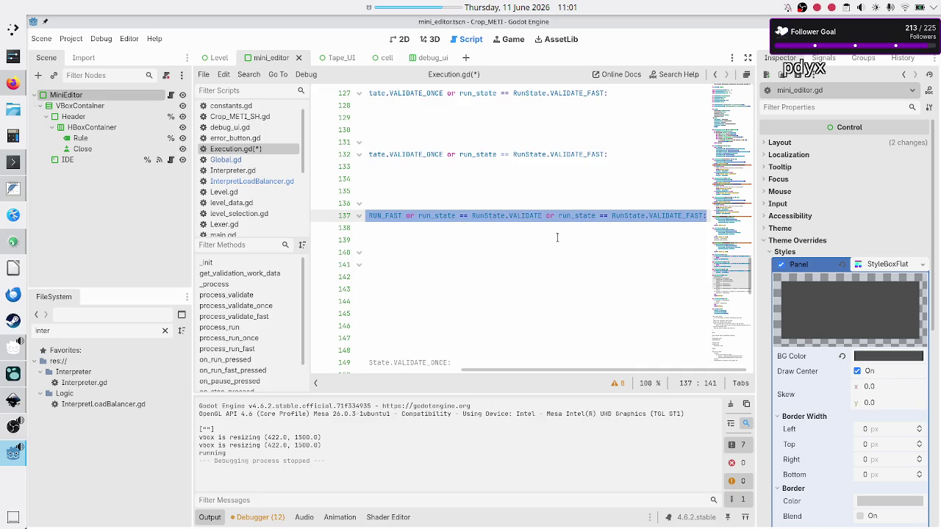
pyautogui.hscroll(-3, 548, 256)
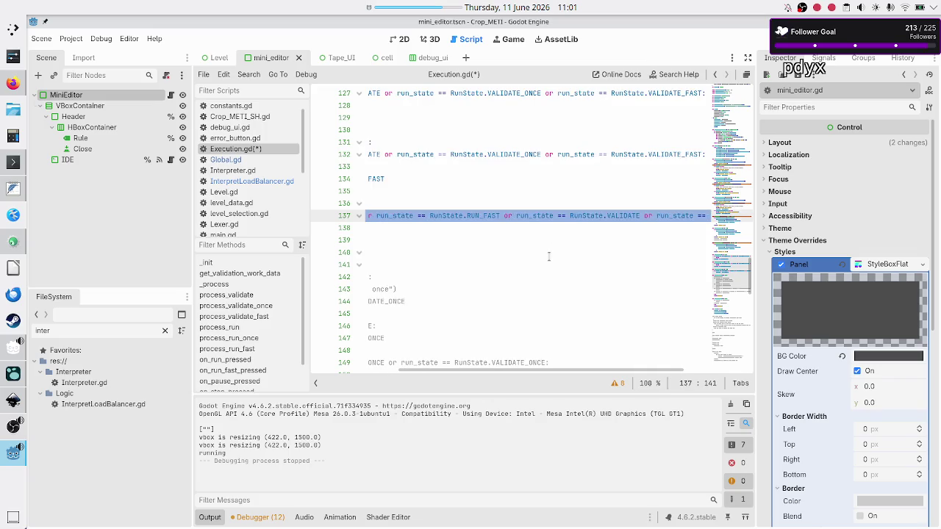
pyautogui.hscroll(-3, 548, 256)
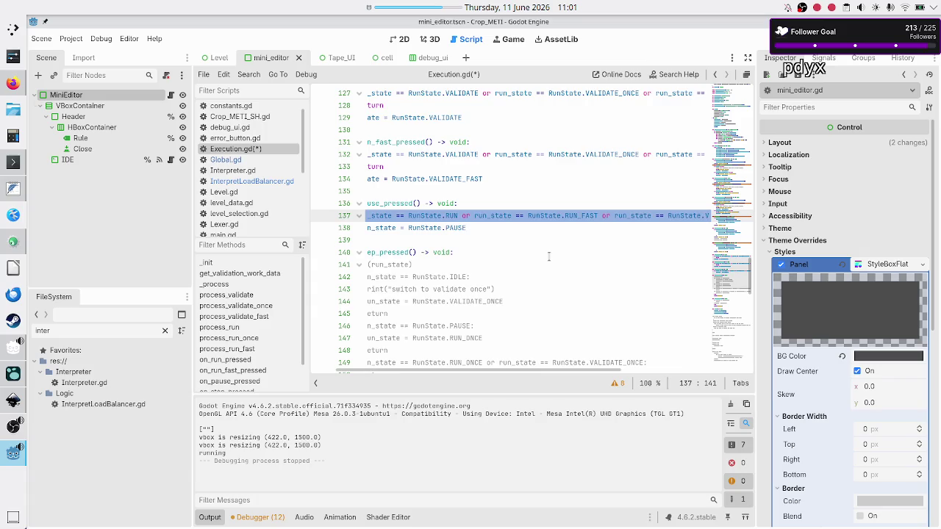
pyautogui.hscroll(-2, 548, 255)
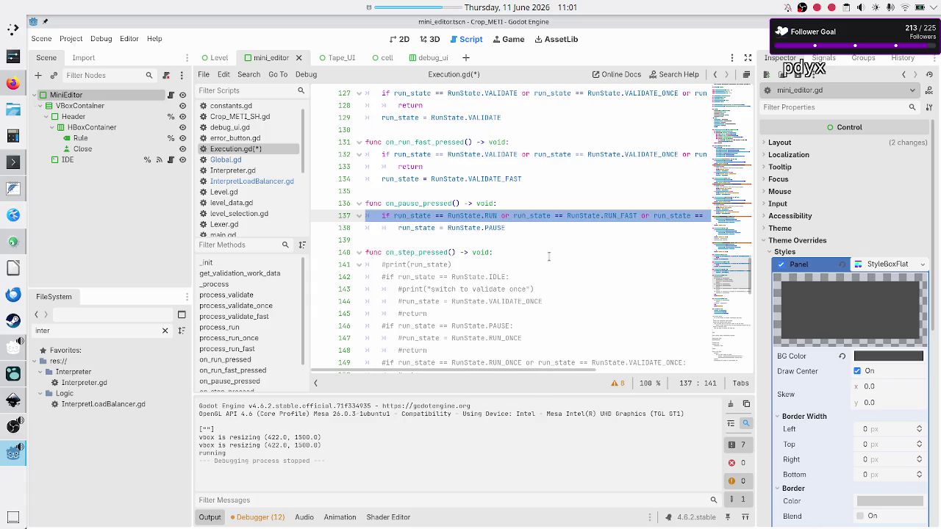
pyautogui.hscroll(2, 548, 256)
pyautogui.hscroll(-2, 548, 256)
pyautogui.press('BackSpace')
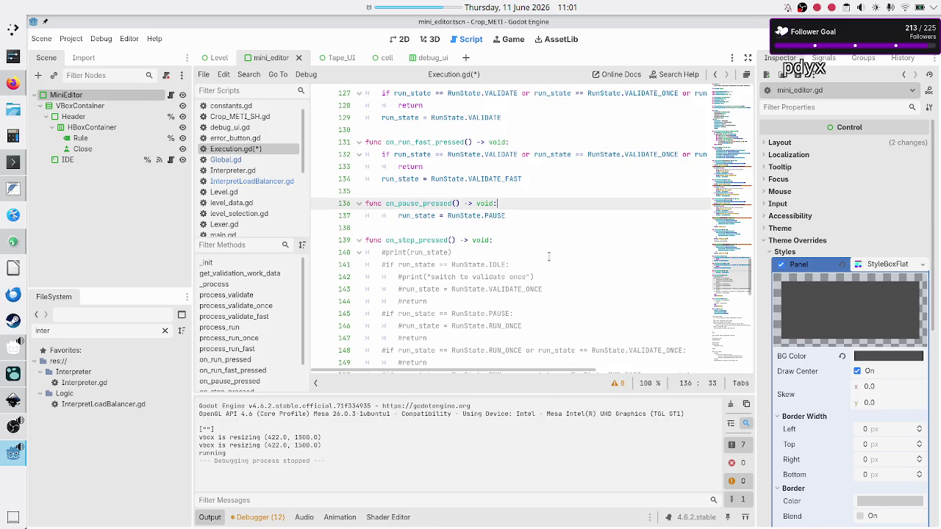
# Step: Outdent the PAUSE assignment and delete on_step_pressed's commented-out print(run_state) line
pyautogui.press('BackSpace')
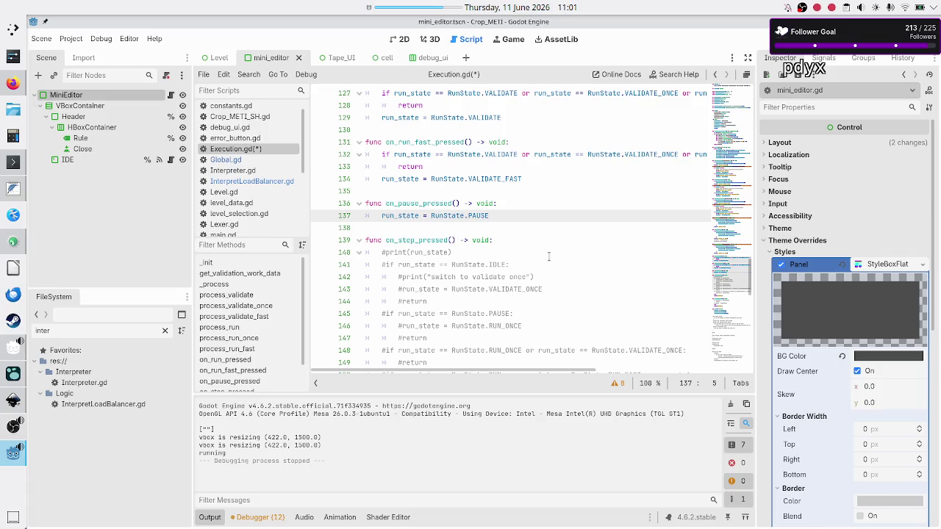
pyautogui.press('Down')
pyautogui.press('Down')
pyautogui.press('Down')
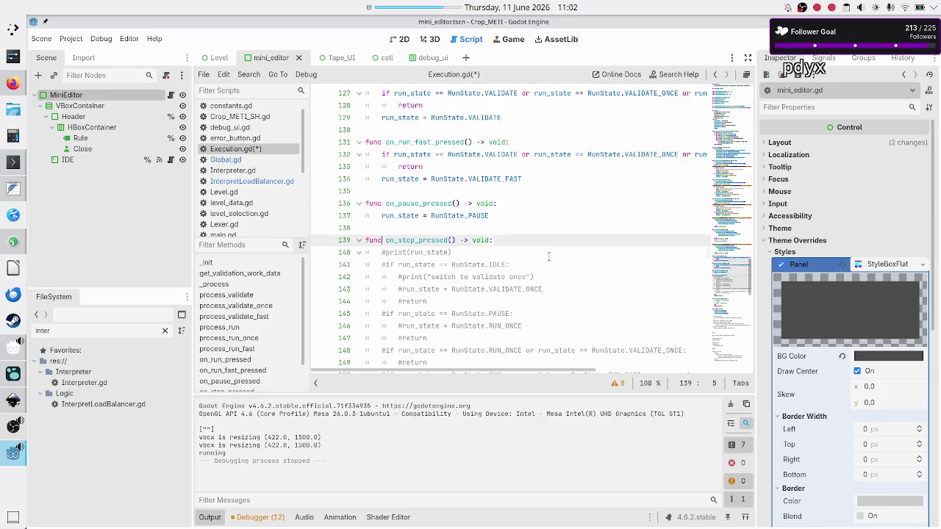
pyautogui.scroll(-2, 541, 256)
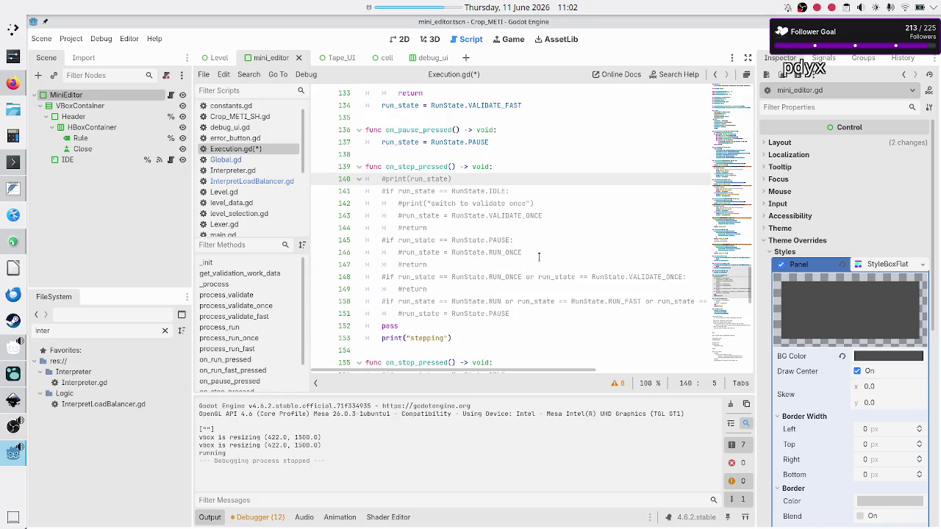
pyautogui.hotkey('shift', 'End')
pyautogui.press('BackSpace')
pyautogui.press('BackSpace')
pyautogui.press('BackSpace')
# Step: Uncomment the IDLE check in on_step_pressed and view the level_UI_concepts.svg mockup
pyautogui.press('Down')
pyautogui.press('Home')
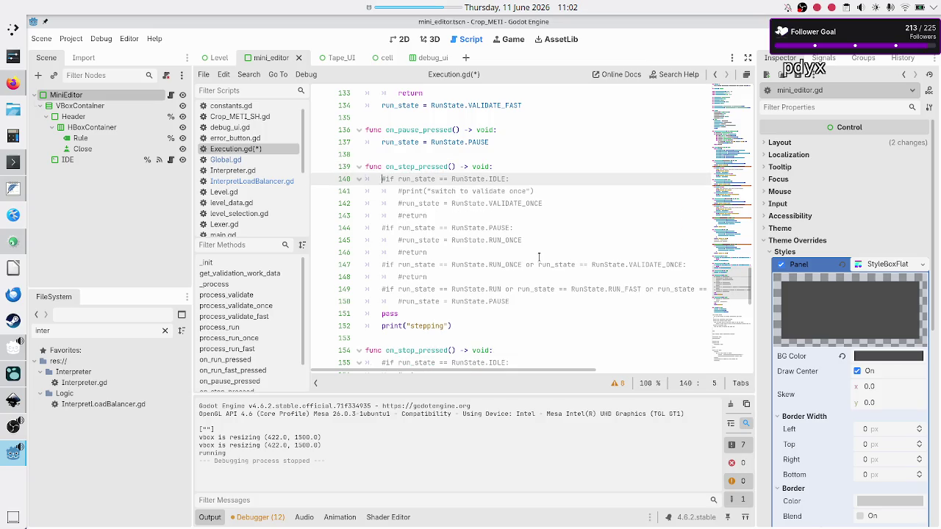
pyautogui.press('BackSpace')
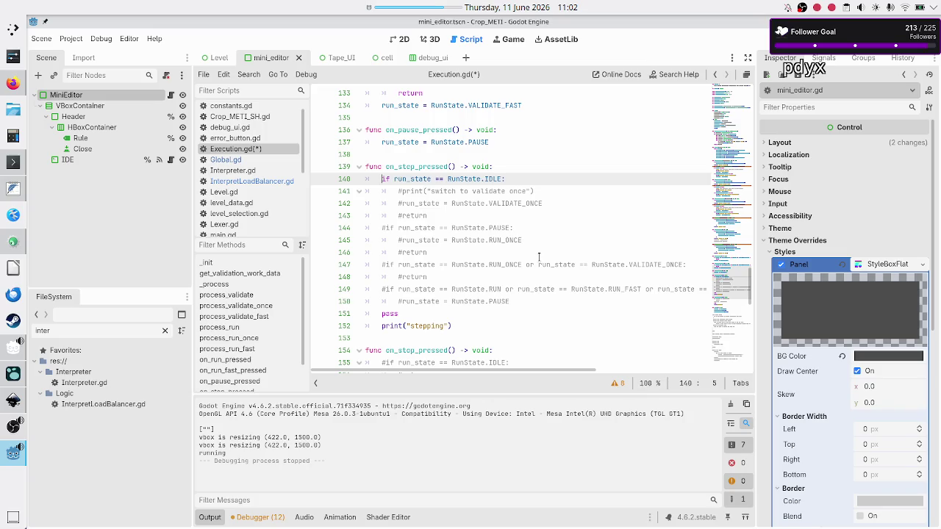
pyautogui.hotkey('alt', 'Tab')
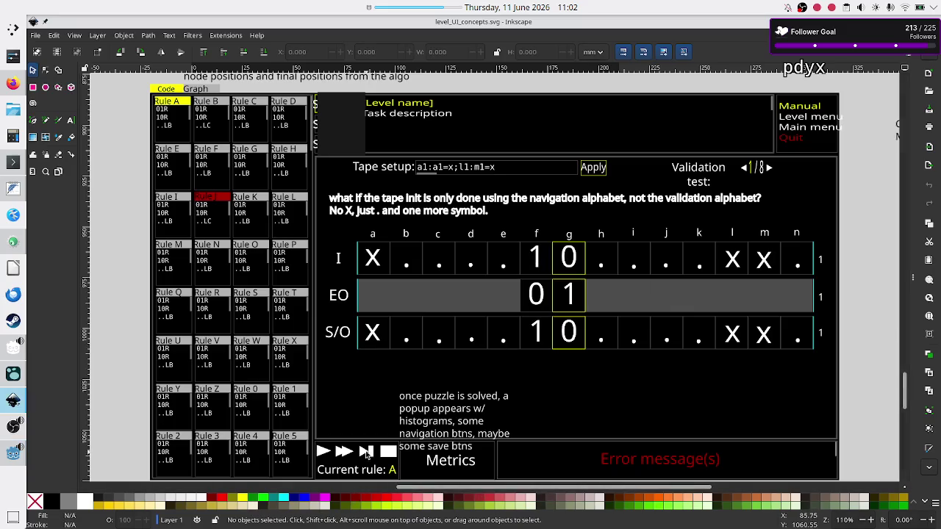
# Step: Delete the #print line and uncomment the VALIDATE_ONCE assignment and return under the IDLE check
pyautogui.hotkey('alt', 'Tab')
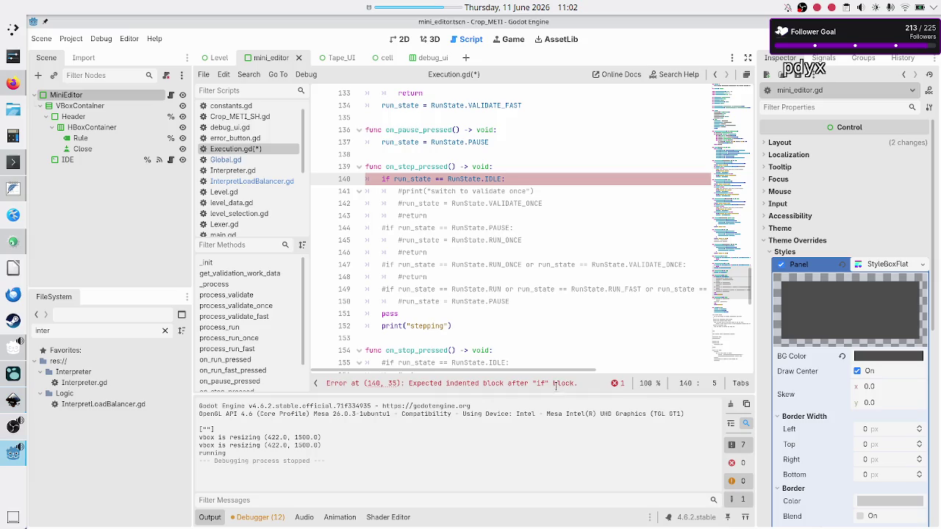
pyautogui.press('Down')
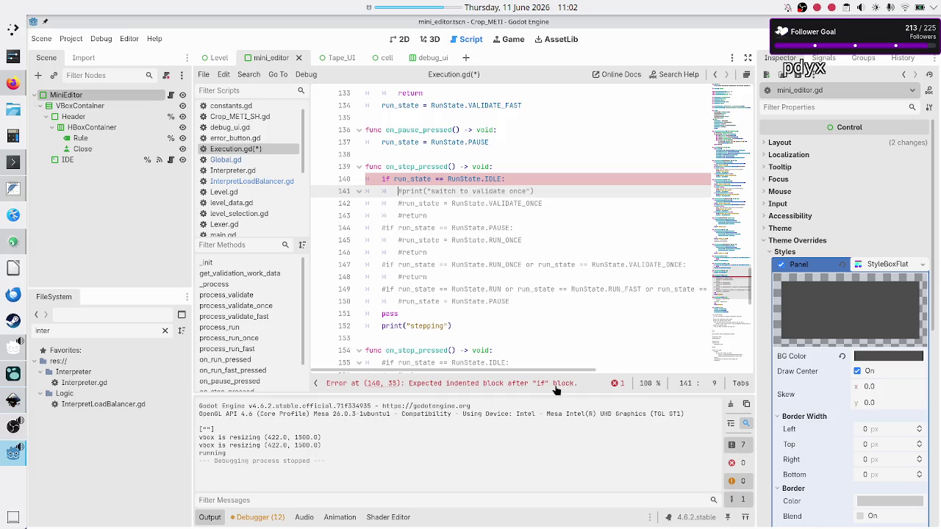
pyautogui.press('Home')
pyautogui.hotkey('shift', 'End')
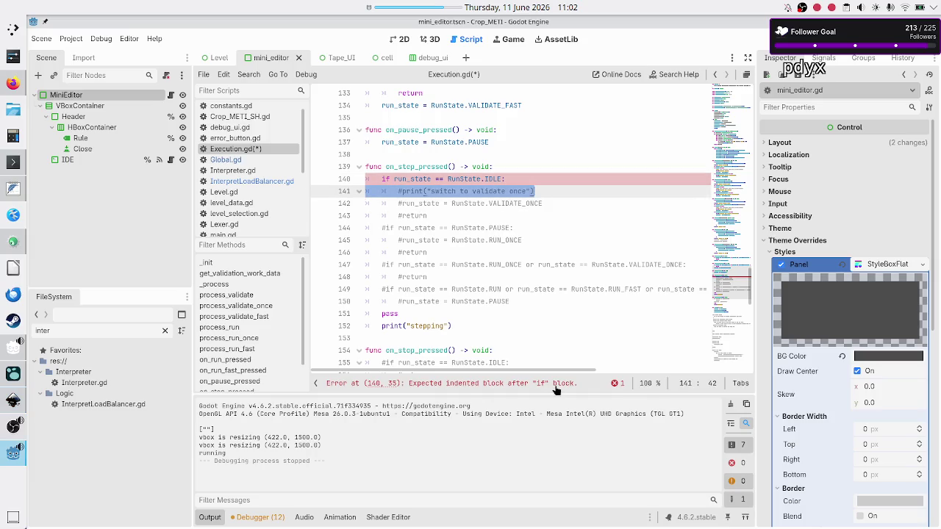
pyautogui.hotkey('ctrl', 'shift', 'k')
pyautogui.press('BackSpace')
pyautogui.press('Down')
pyautogui.press('BackSpace')
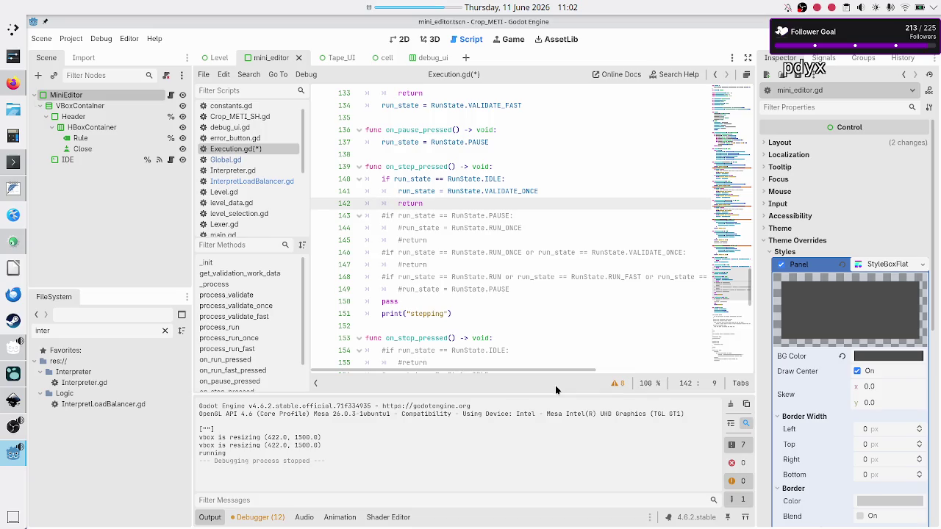
# Step: Check the Inkscape mockup again, then return to the commented-out PAUSE check line
pyautogui.hotkey('alt', 'Tab')
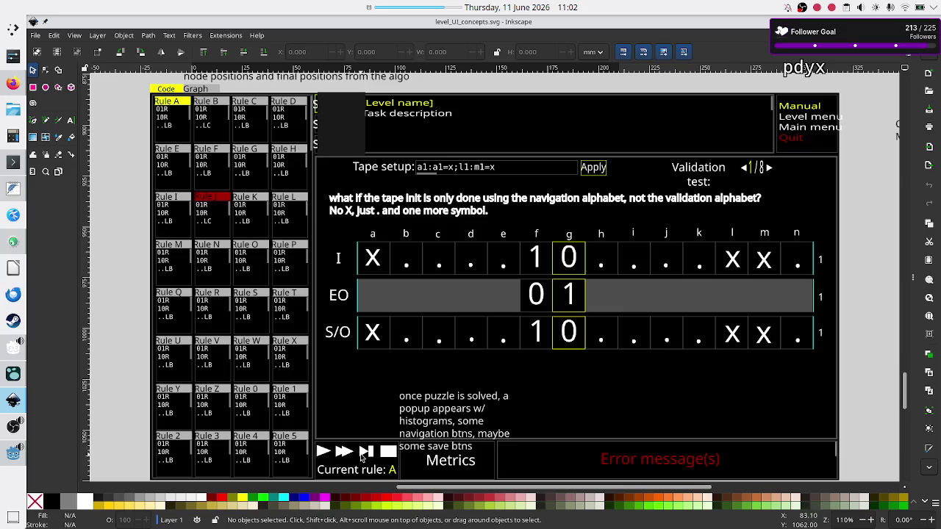
pyautogui.hotkey('alt', 'Tab')
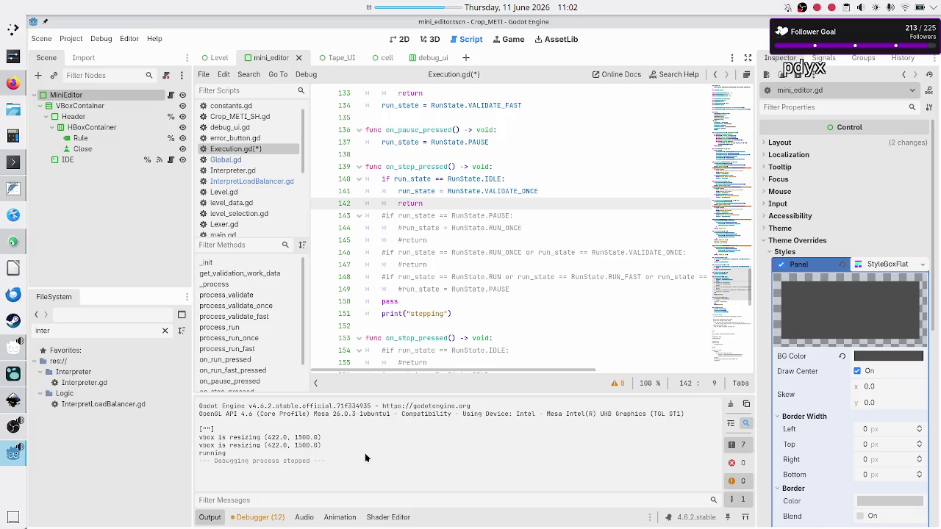
pyautogui.click(530, 215)
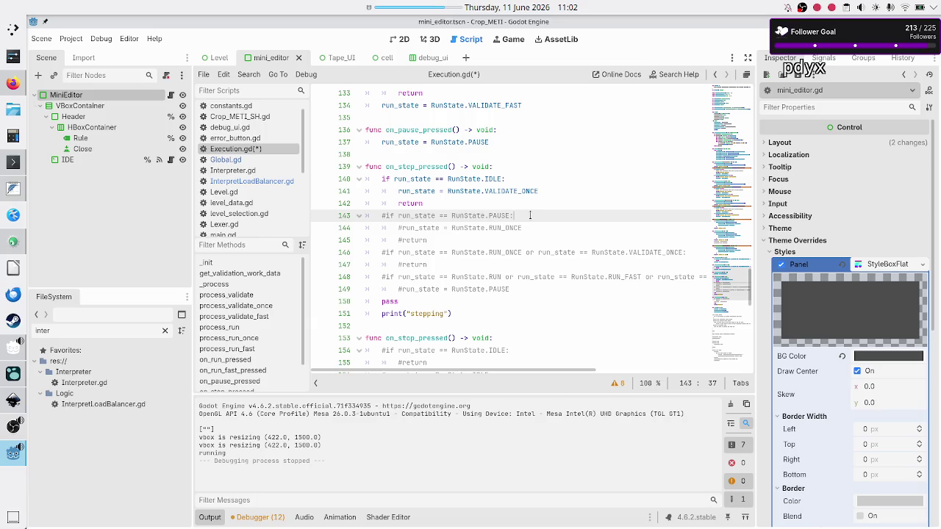
# Step: Uncomment the PAUSE if-line, its RUN_ONCE assignment and the following return
pyautogui.hotkey('alt', 'Tab')
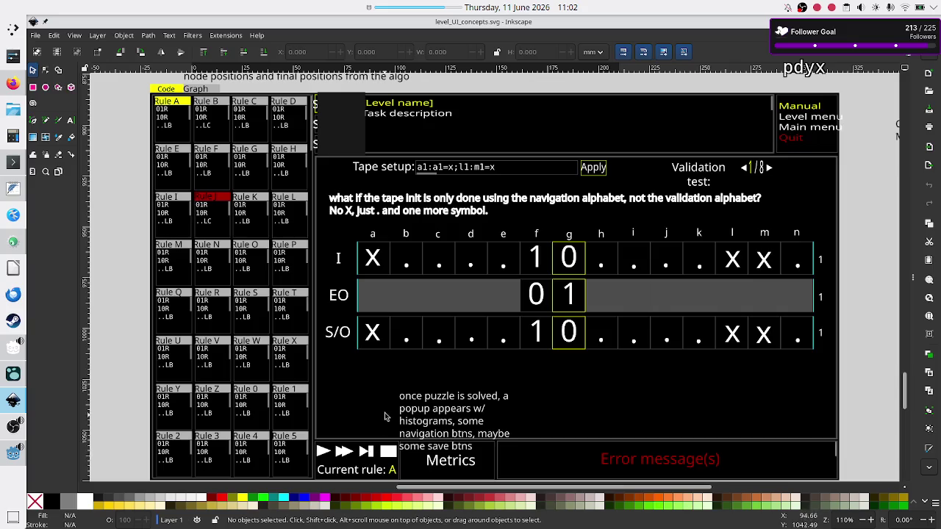
pyautogui.hotkey('alt', 'Tab')
pyautogui.press('Home')
pyautogui.press('BackSpace')
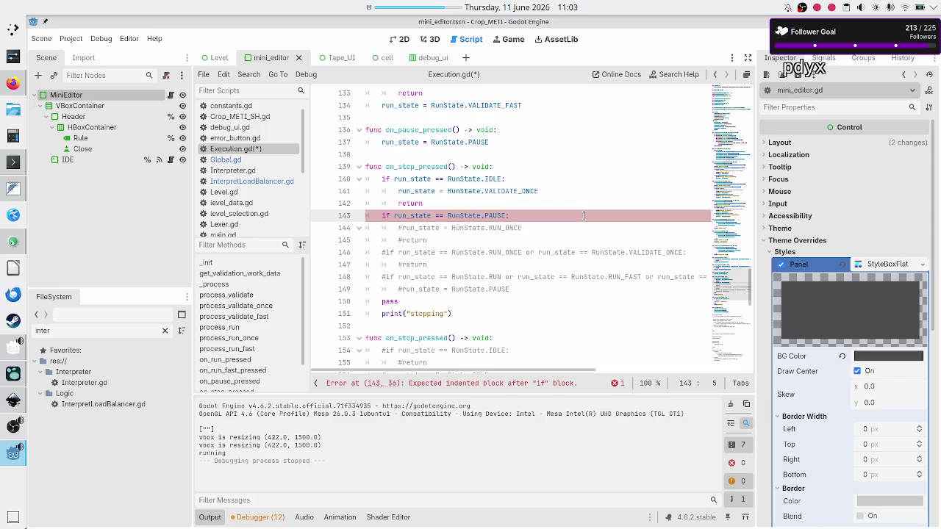
pyautogui.press('Right')
pyautogui.press('Right')
pyautogui.press('Right')
pyautogui.press('Down')
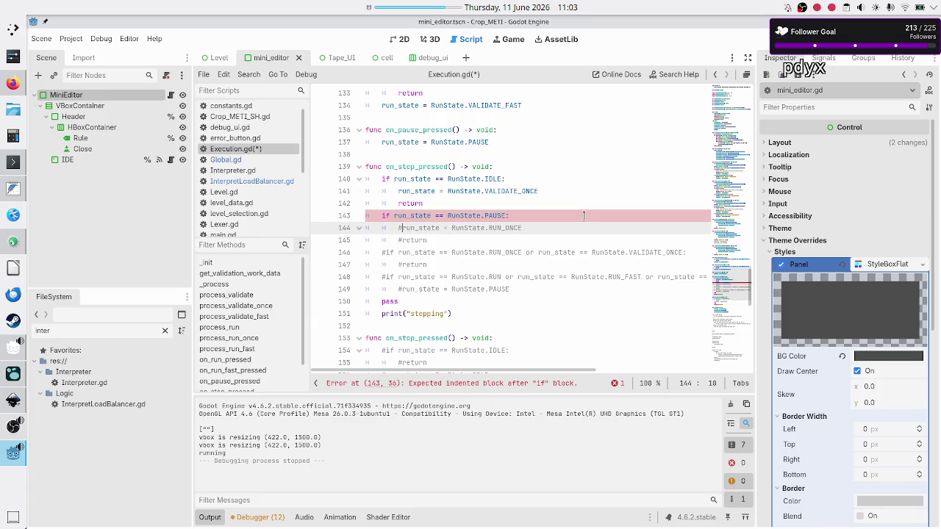
pyautogui.press('BackSpace')
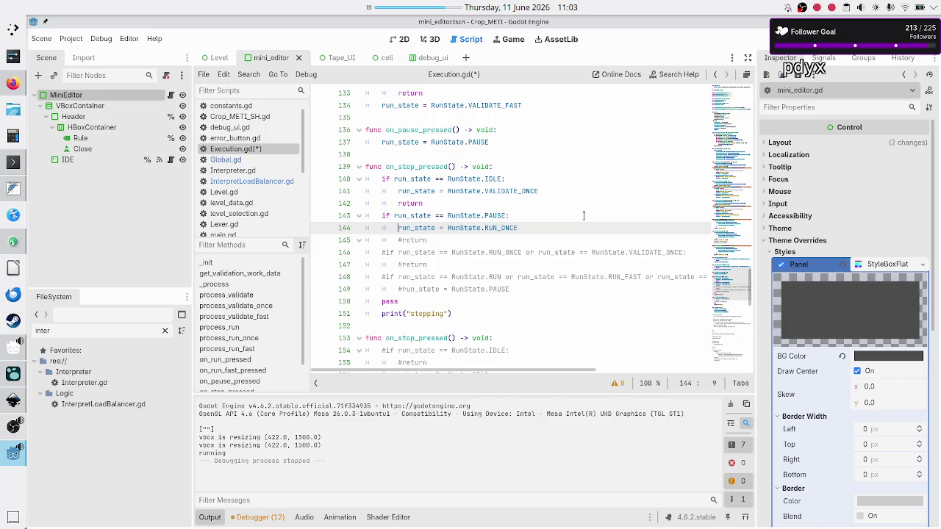
pyautogui.press('Down')
pyautogui.press('BackSpace')
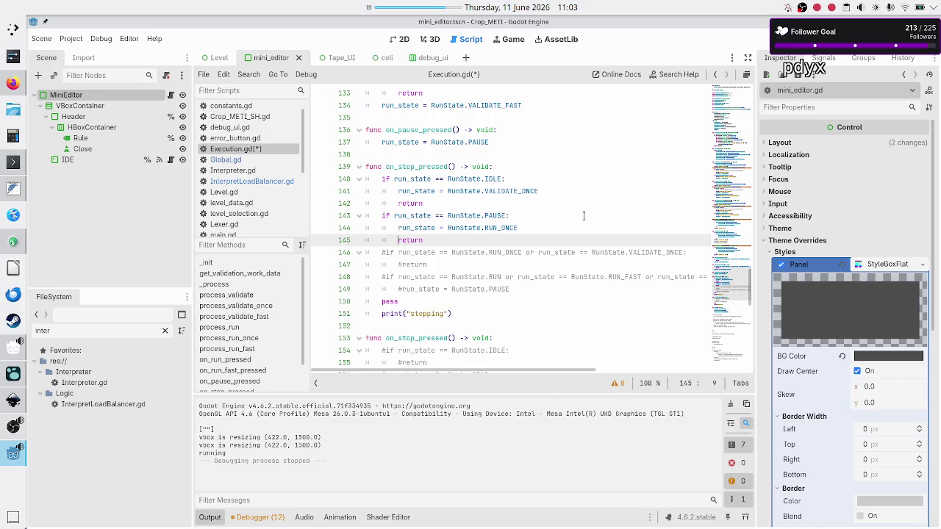
# Step: Select the RUN_ONCE assignment line and bring the Inkscape mockup to the front
pyautogui.press('Up')
pyautogui.hotkey('shift', 'End')
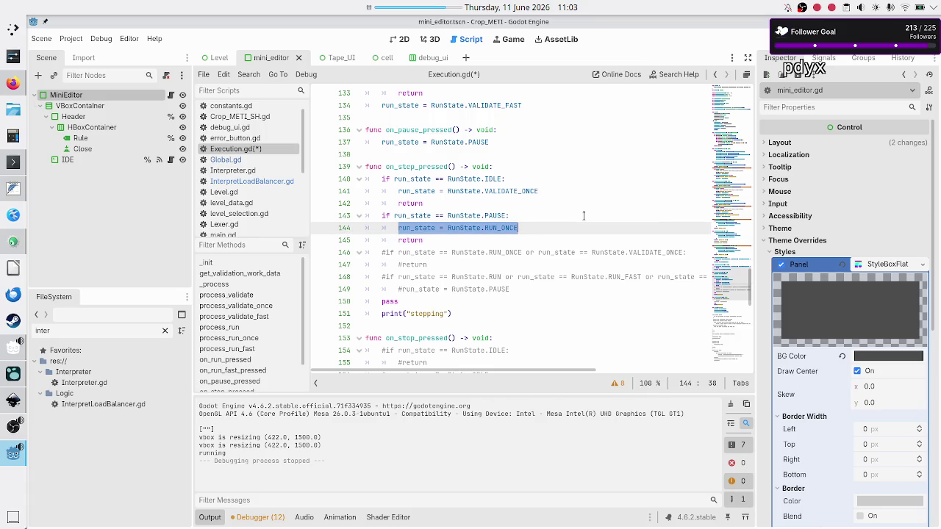
pyautogui.press('Up')
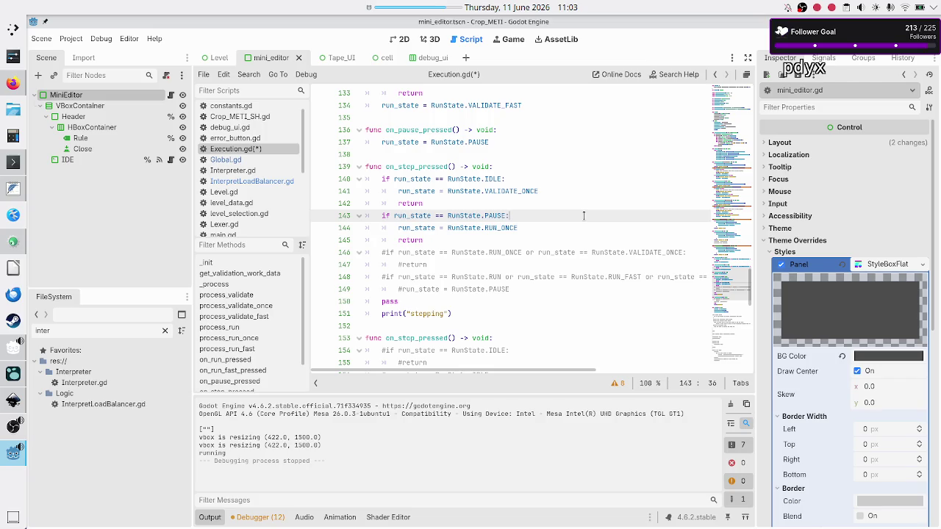
pyautogui.press('Down')
pyautogui.press('Home')
pyautogui.hotkey('shift', 'End')
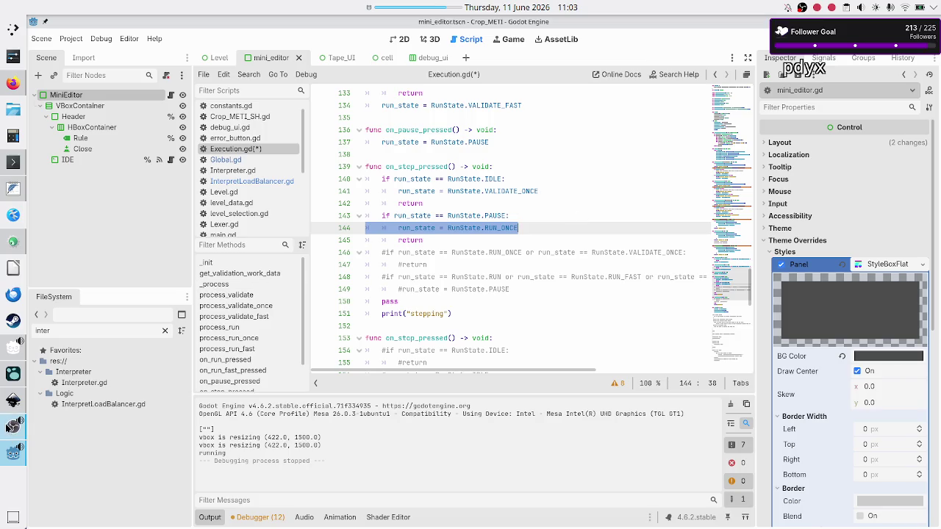
pyautogui.click(13, 399)
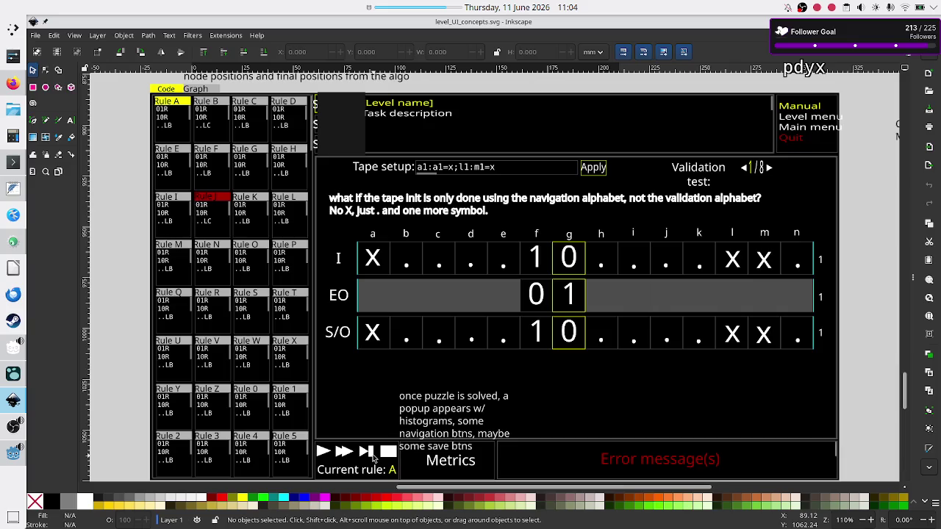
pyautogui.click(16, 461)
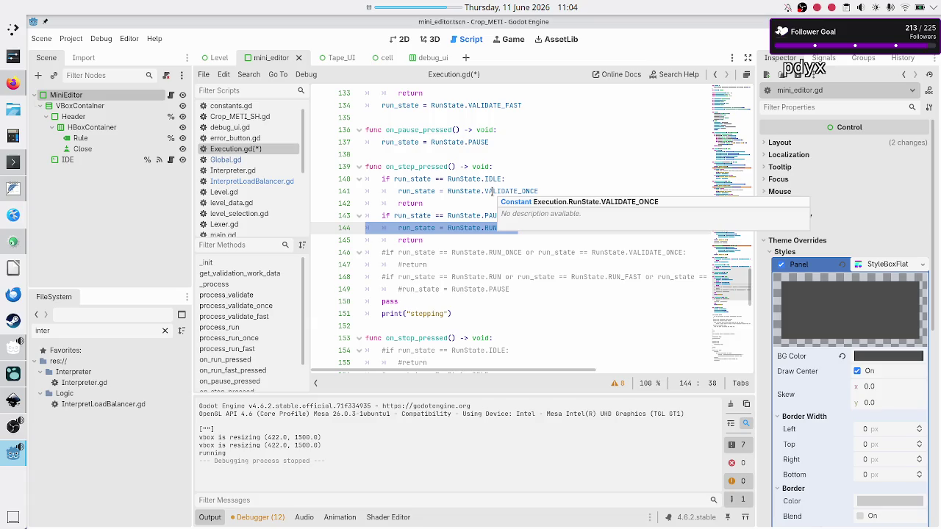
pyautogui.doubleClick(505, 191)
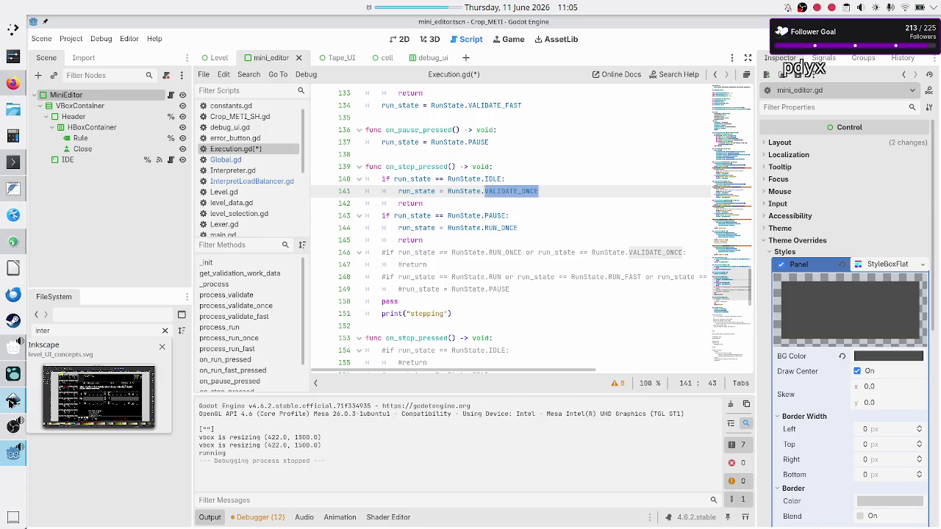
pyautogui.click(11, 402)
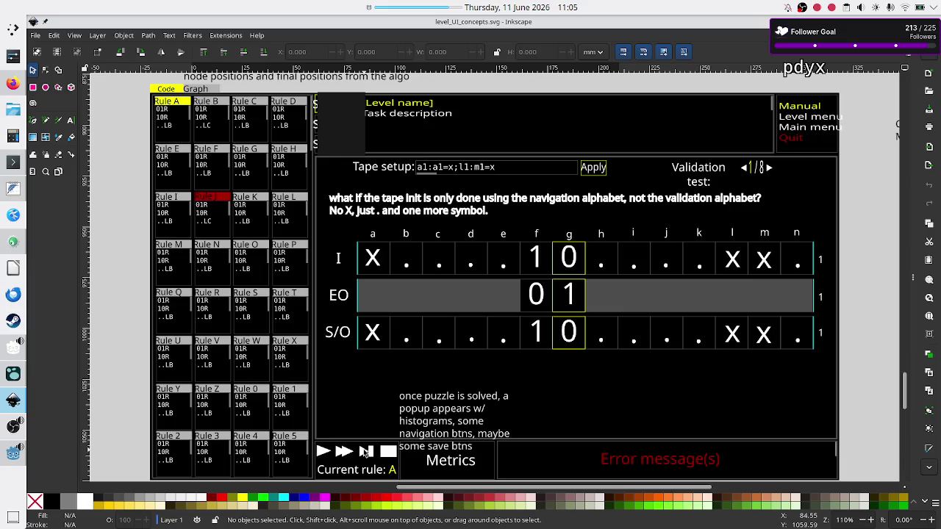
pyautogui.hotkey('alt', 'Tab')
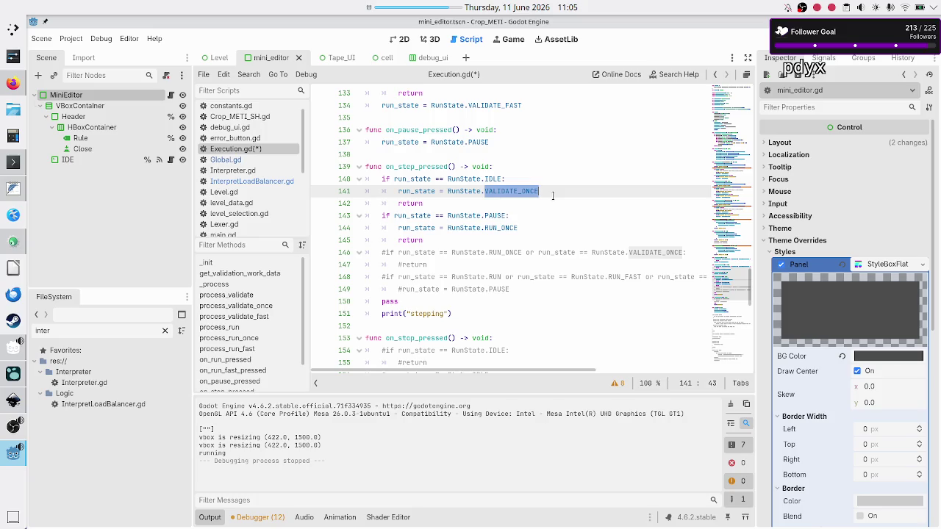
pyautogui.press('Up')
pyautogui.scroll(4, 566, 185)
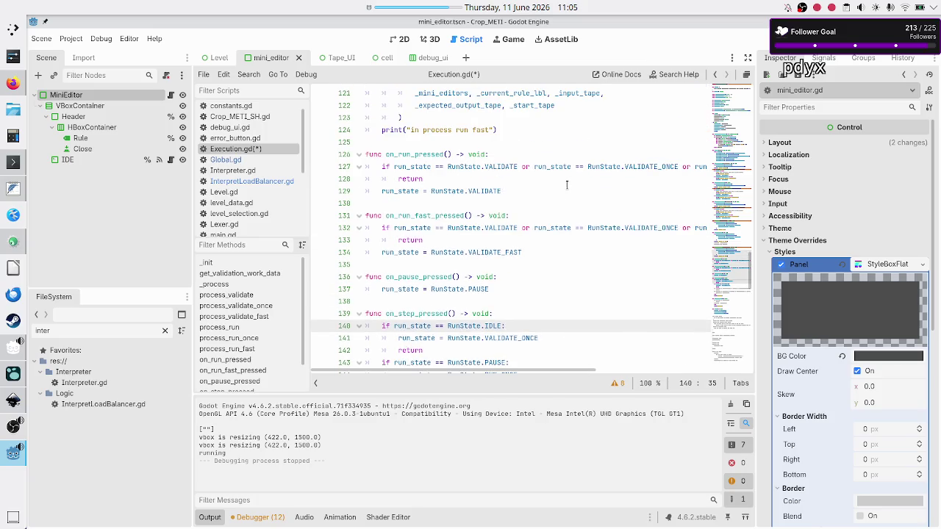
pyautogui.click(529, 207)
pyautogui.press('Down')
pyautogui.press('Down')
pyautogui.hotkey('shift', 'End')
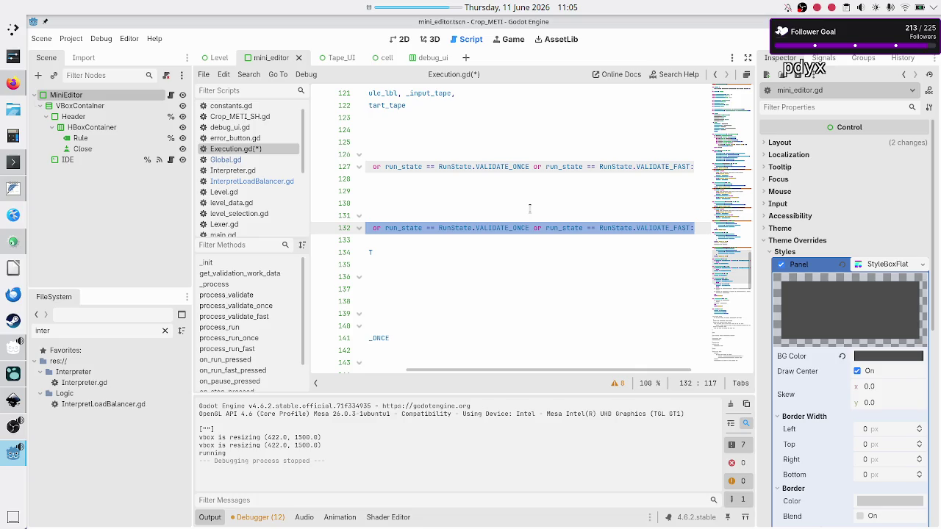
pyautogui.press('Down')
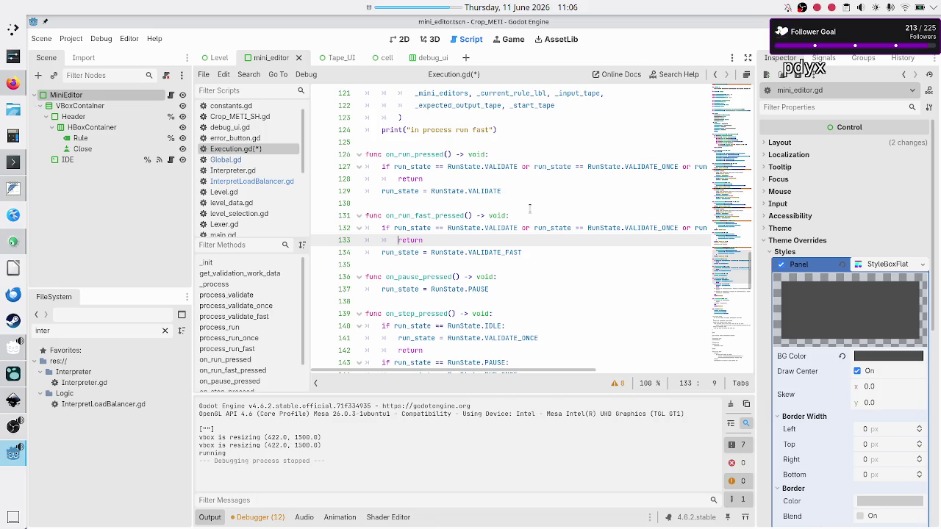
pyautogui.press('Down')
pyautogui.press('Down')
pyautogui.press('Down')
pyautogui.press('End')
pyautogui.hotkey('shift', 'Left')
pyautogui.hotkey('shift', 'Left')
pyautogui.hotkey('shift', 'Left')
pyautogui.hotkey('shift', 'Left')
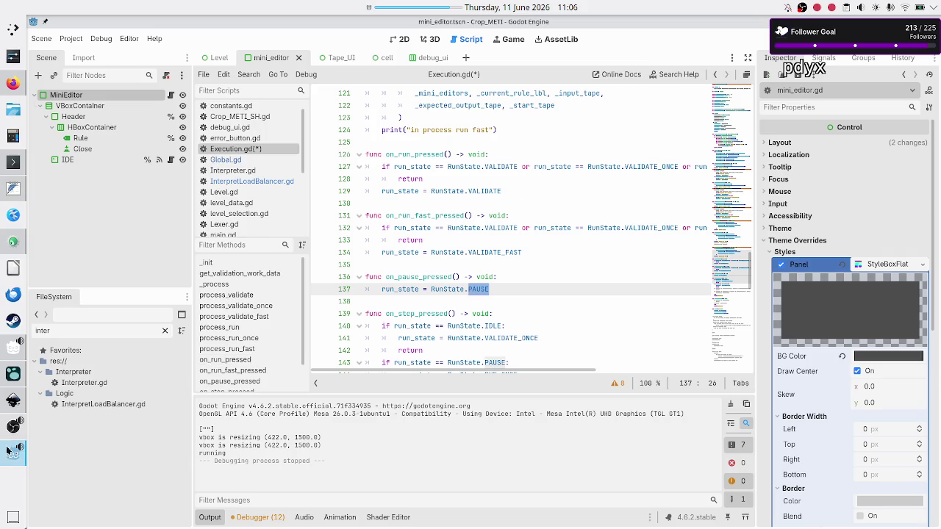
pyautogui.click(6, 403)
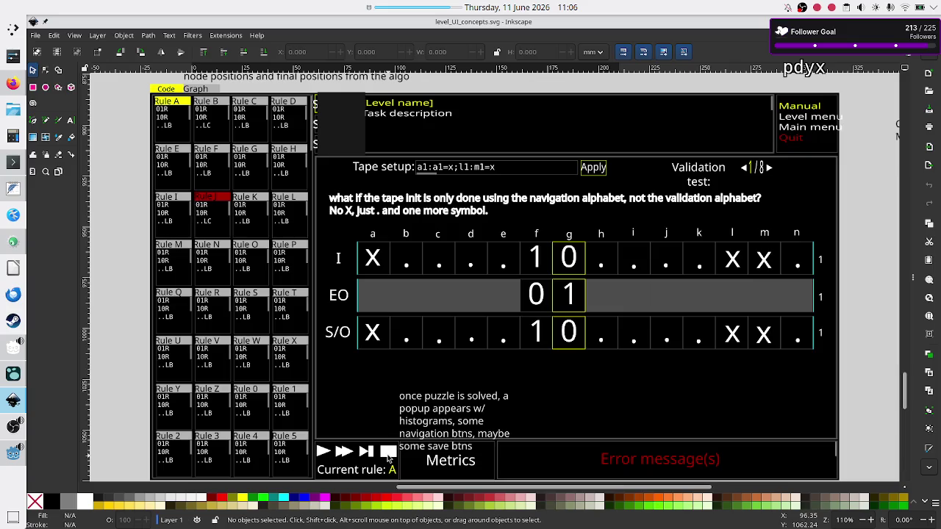
pyautogui.hotkey('alt', 'Tab')
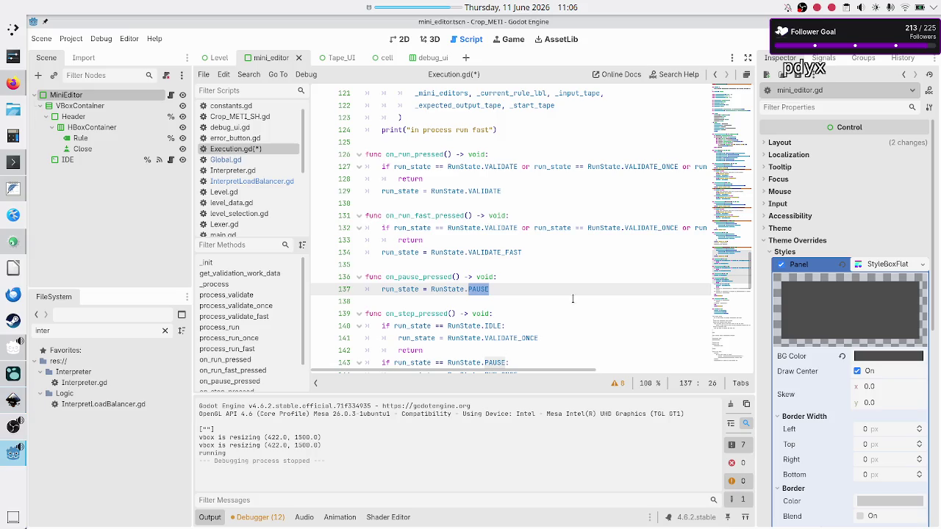
pyautogui.scroll(-3, 558, 287)
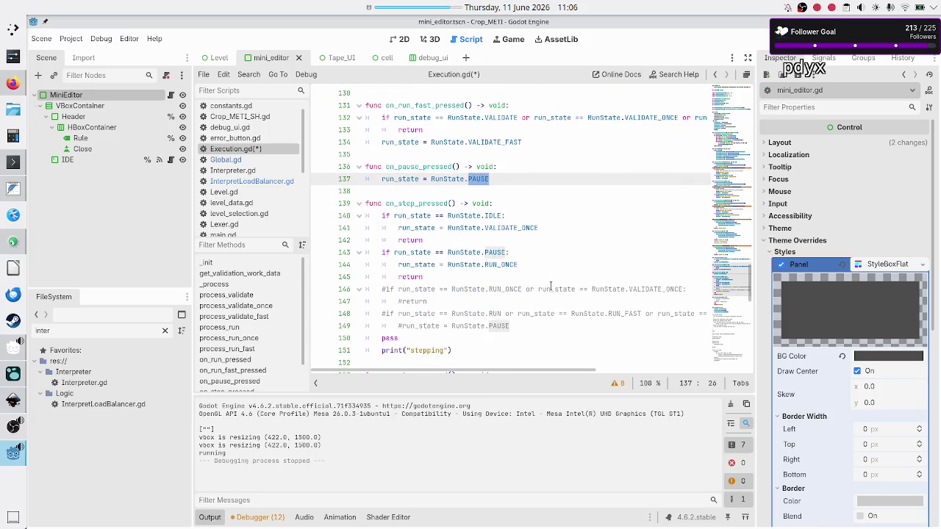
pyautogui.scroll(3, 550, 286)
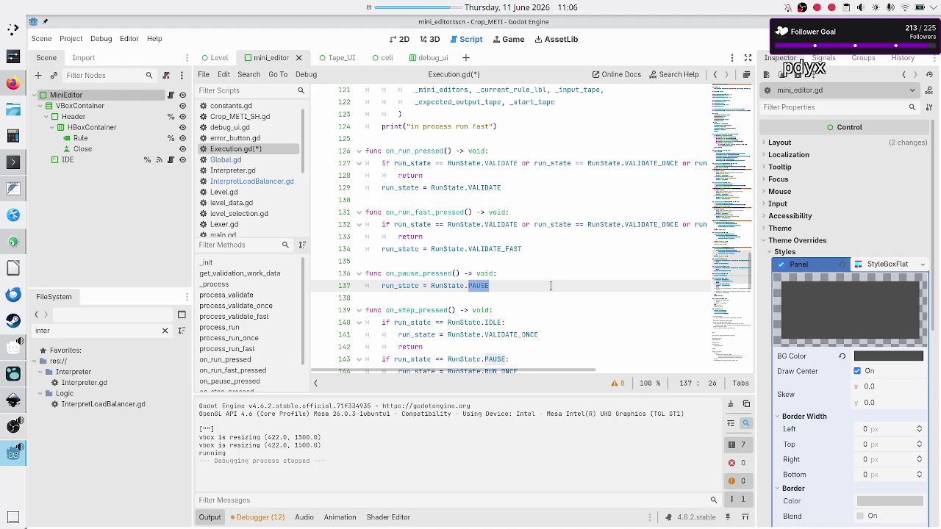
# Step: Add 'if run_state == RunState.VALIDATE_ONCE' on a new first line of on_step_pressed
pyautogui.click(500, 314)
pyautogui.press('Return')
pyautogui.write('if run')
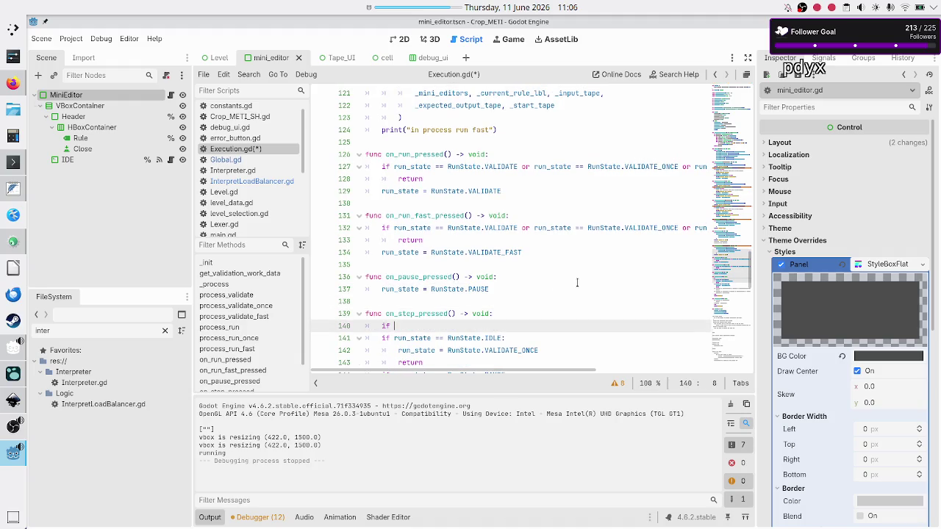
pyautogui.write('_state')
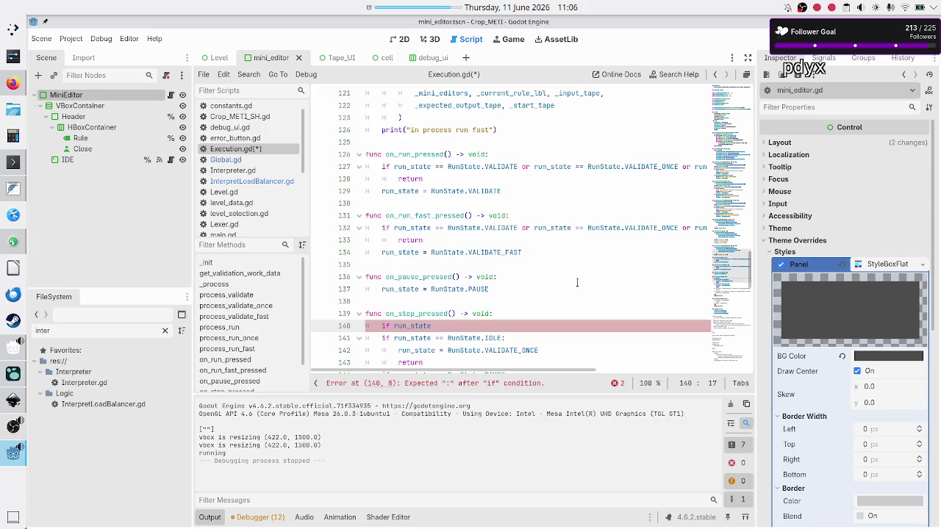
pyautogui.write(' == R')
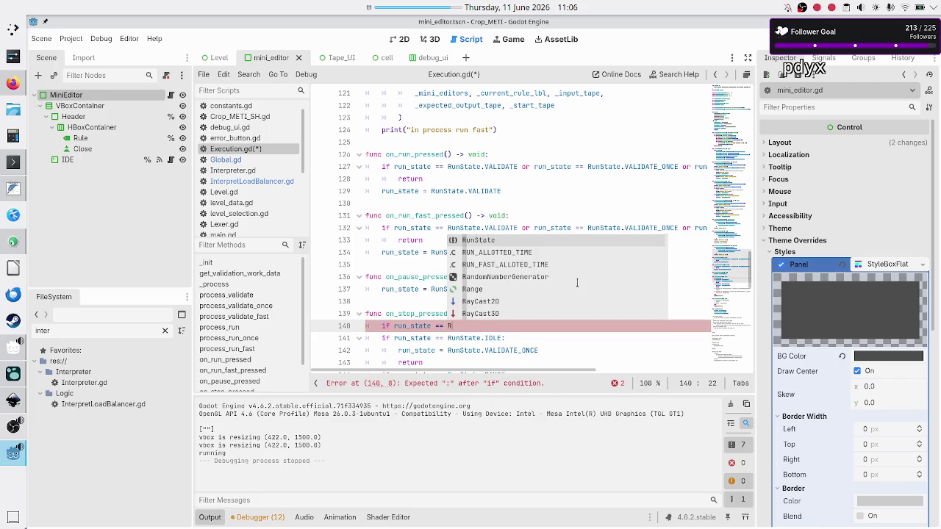
pyautogui.write('unState.val')
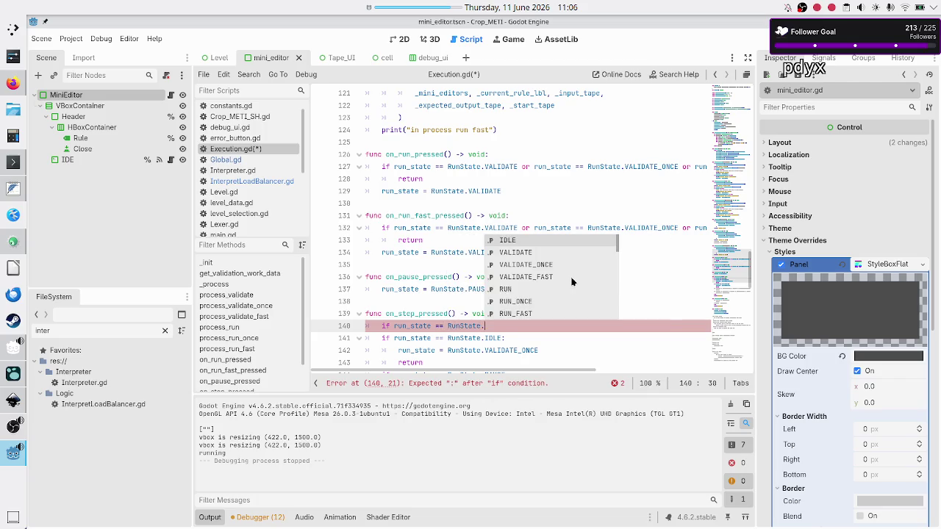
pyautogui.press('Down')
pyautogui.press('Down')
pyautogui.press('Return')
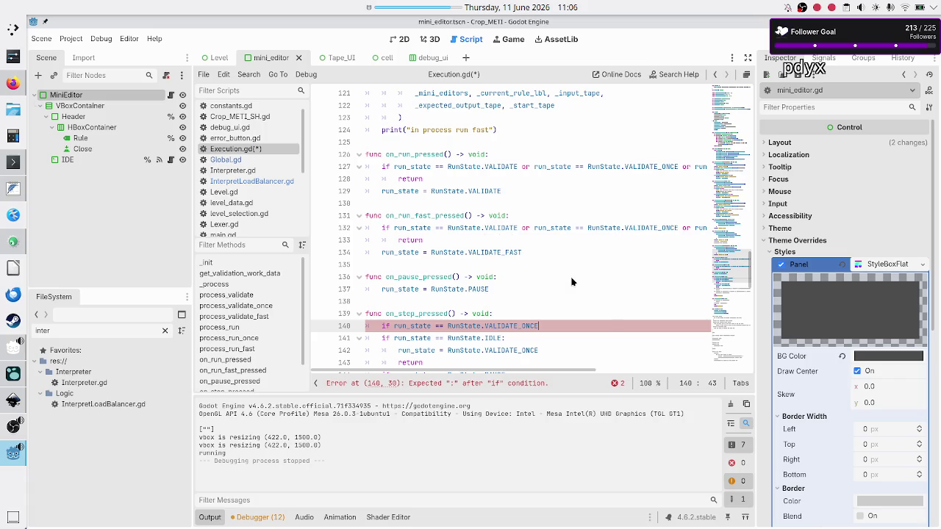
# Step: Review VALIDATE and VALIDATE_FAST in the run_fast guard, then consult the Inkscape mockup
pyautogui.doubleClick(500, 228)
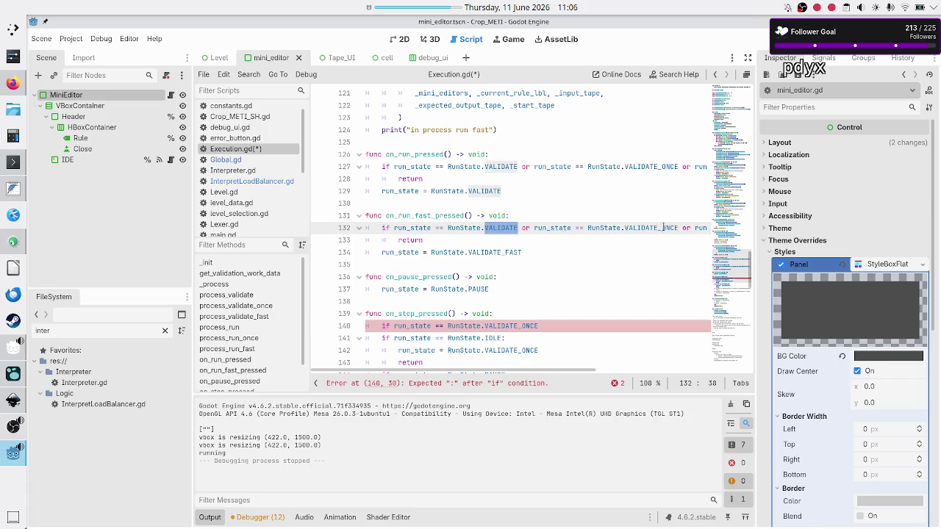
pyautogui.hscroll(5, 664, 228)
pyautogui.doubleClick(614, 228)
pyautogui.hscroll(-5, 614, 228)
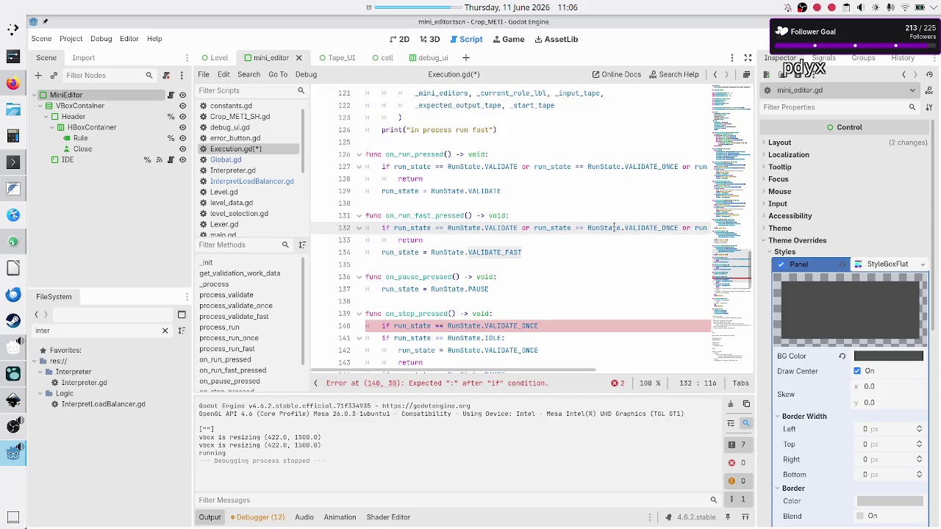
pyautogui.hotkey('alt', 'Tab')
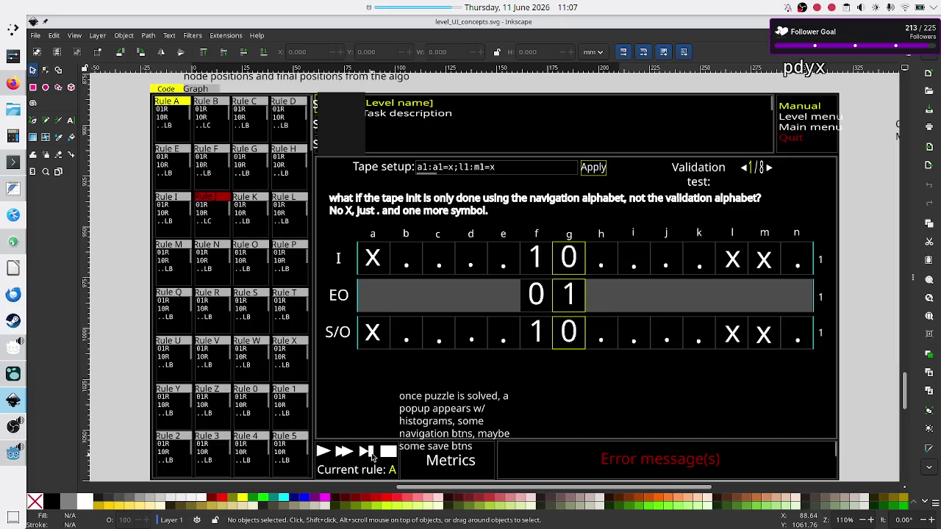
pyautogui.hotkey('alt', 'Tab')
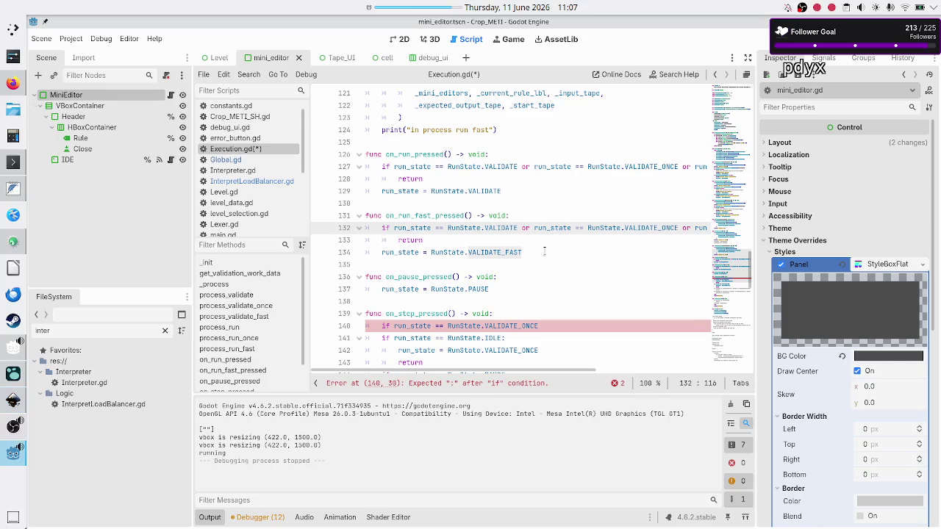
# Step: Replace line 140's unfinished condition with line 132's three-state VALIDATE guard
pyautogui.click(526, 215)
pyautogui.press('Right')
pyautogui.hotkey('shift', 'End')
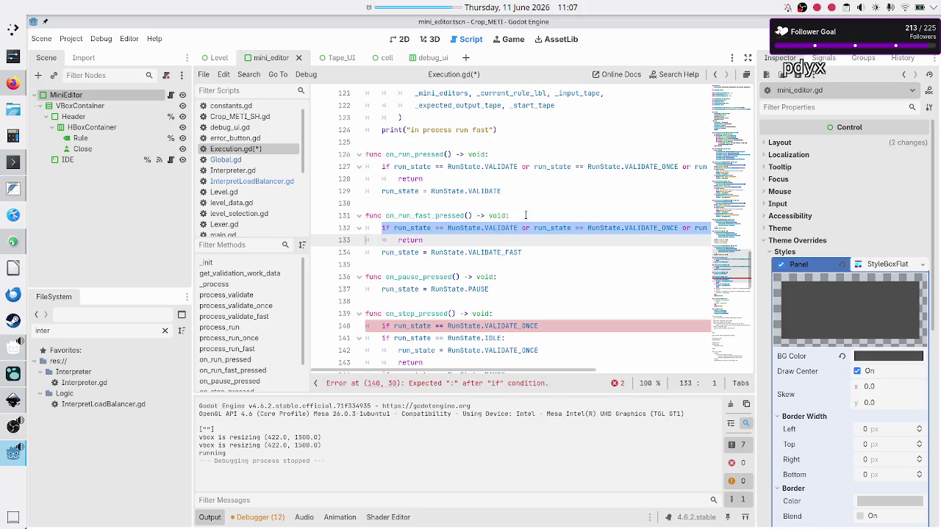
pyautogui.press('Left')
pyautogui.press('Down')
pyautogui.press('Down')
pyautogui.press('Down')
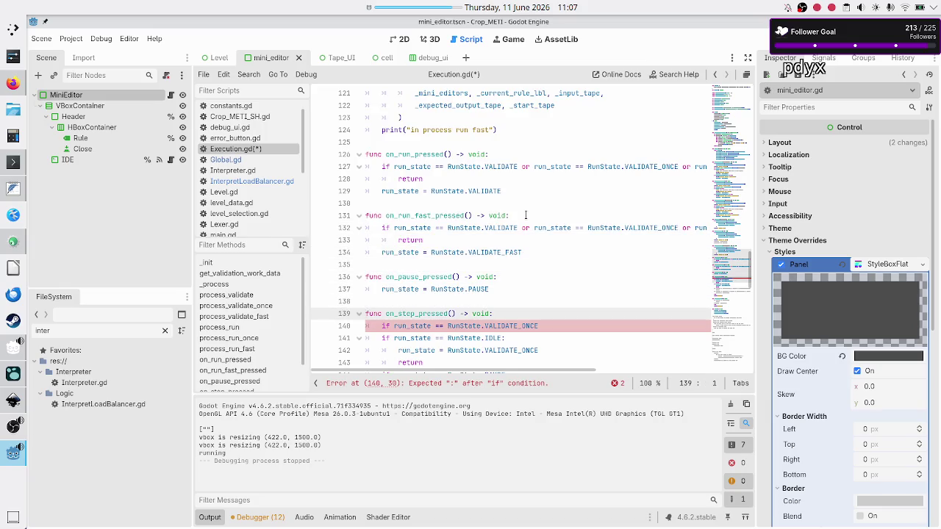
pyautogui.press('Down')
pyautogui.hotkey('shift', 'End')
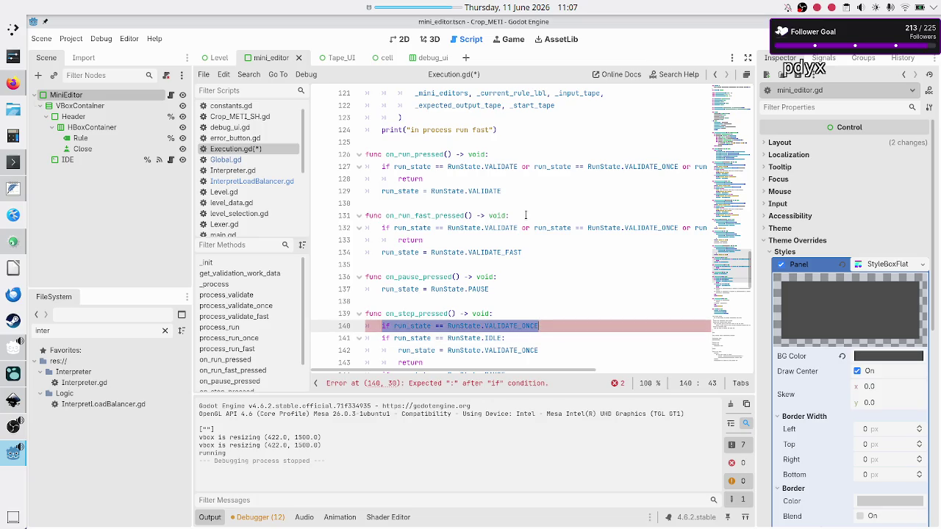
pyautogui.write('if run_state == RunState.VALIDATE or run_state == RunState.VALIDATE_ONCE or run_state == RunState.VALIDATE_FAST:')
# Step: Add an indented 'return' under the guard on line 141, then check the Inkscape mockup
pyautogui.press('Home')
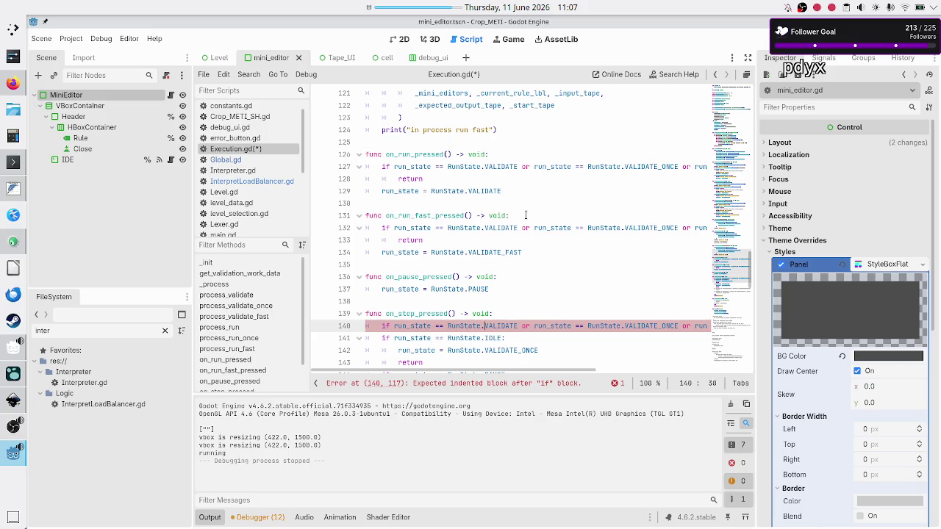
pyautogui.press('End')
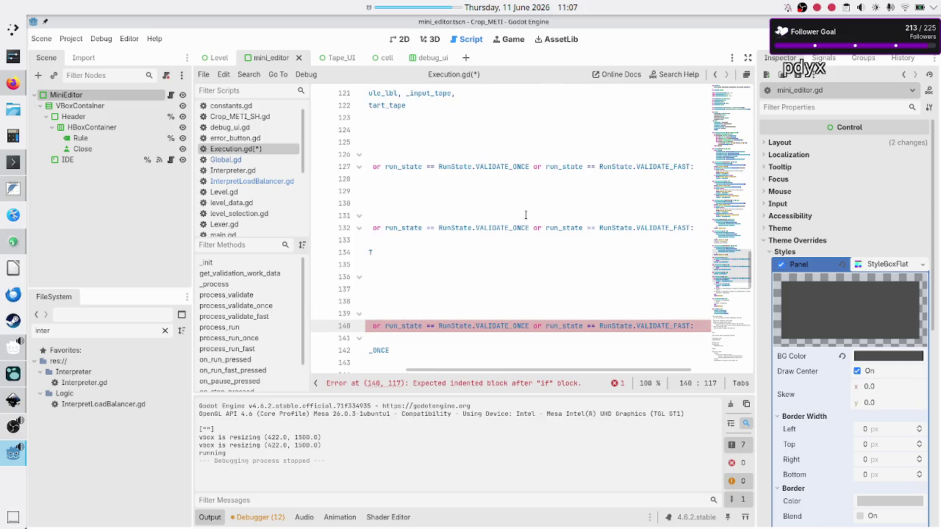
pyautogui.press('Return')
pyautogui.press('Down')
pyautogui.press('Up')
pyautogui.write('return')
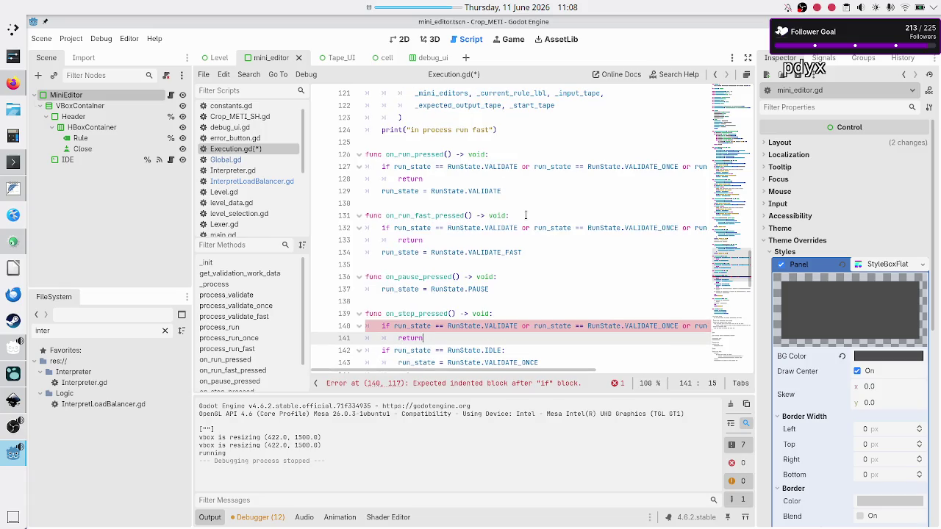
pyautogui.hotkey('alt', 'Tab')
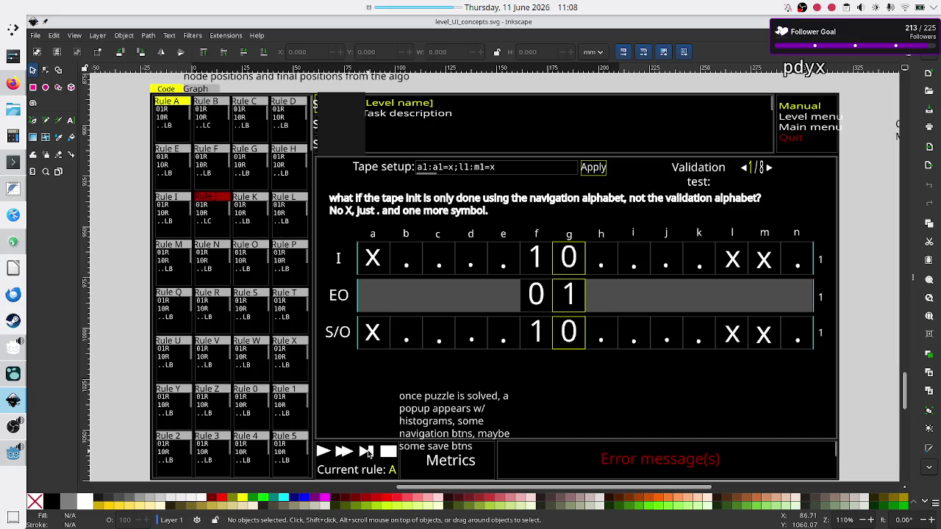
pyautogui.hotkey('alt', 'Tab')
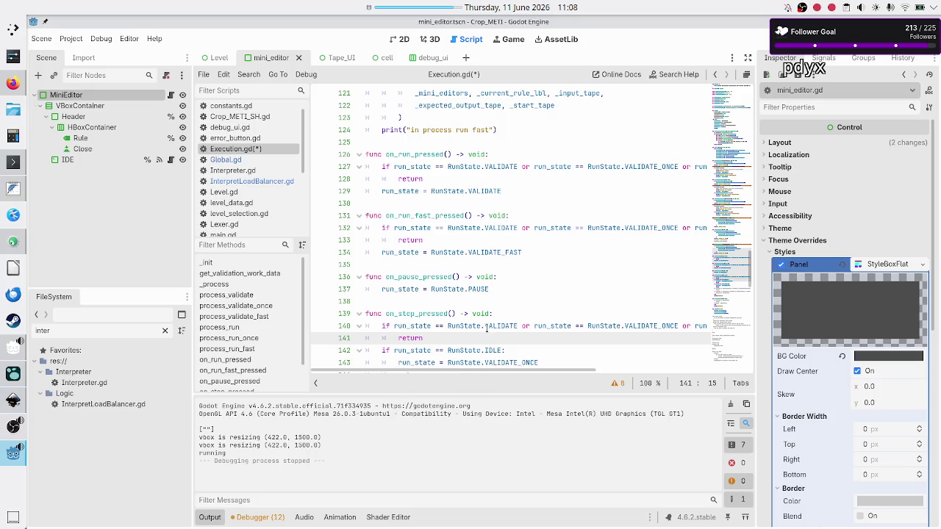
pyautogui.doubleClick(401, 337)
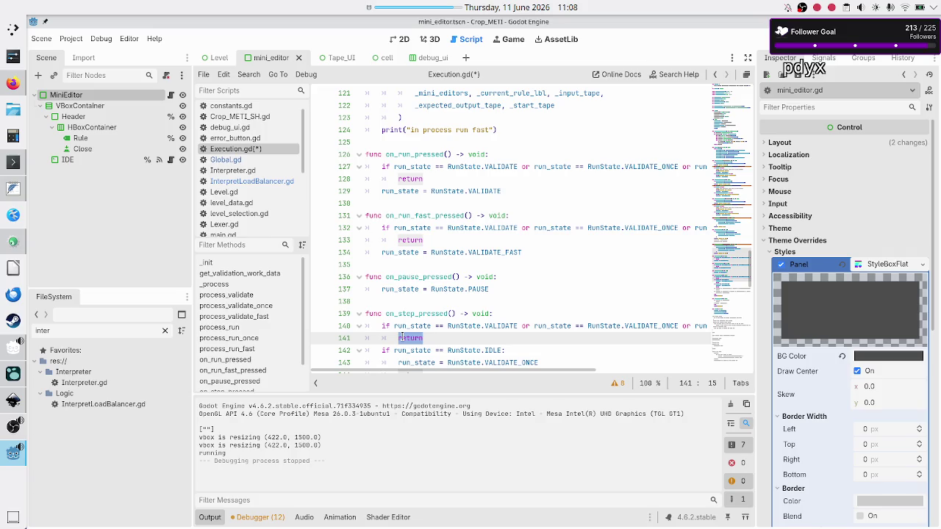
pyautogui.click(403, 314)
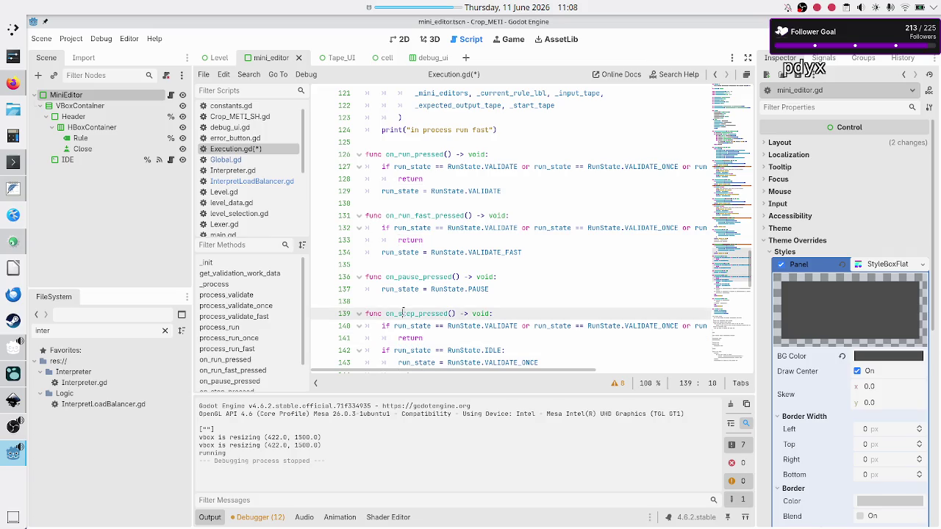
pyautogui.doubleClick(403, 313)
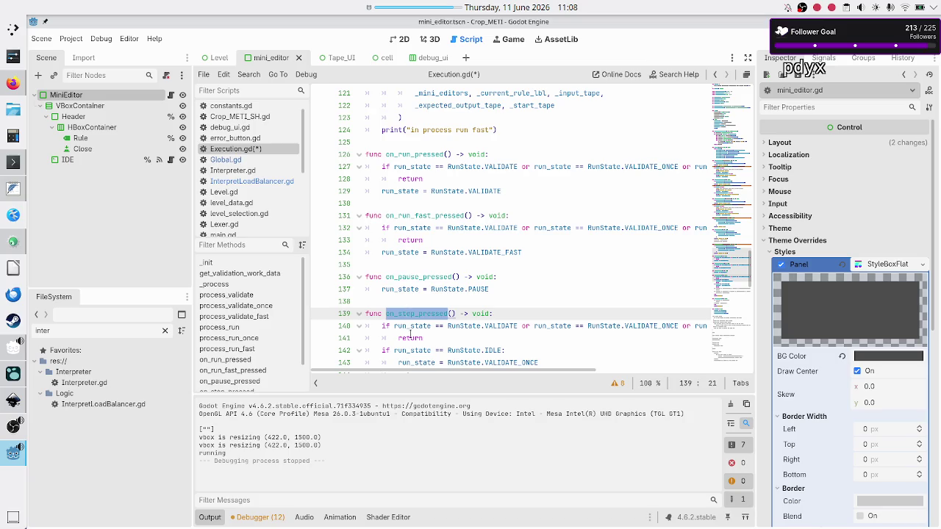
pyautogui.doubleClick(410, 337)
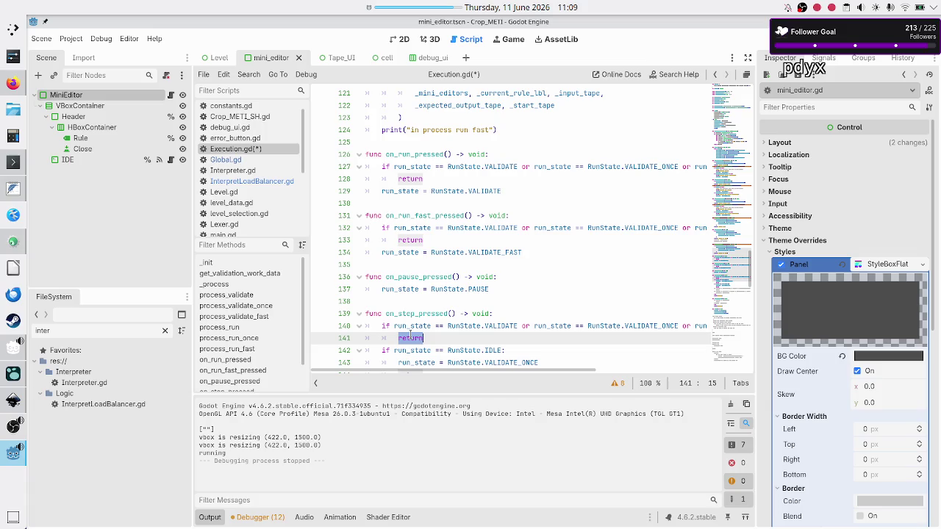
pyautogui.doubleClick(500, 326)
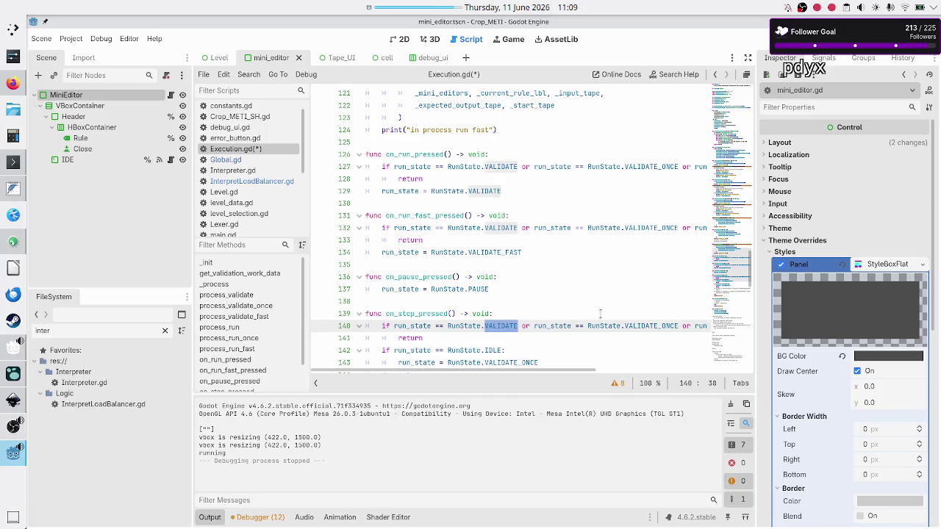
pyautogui.doubleClick(647, 325)
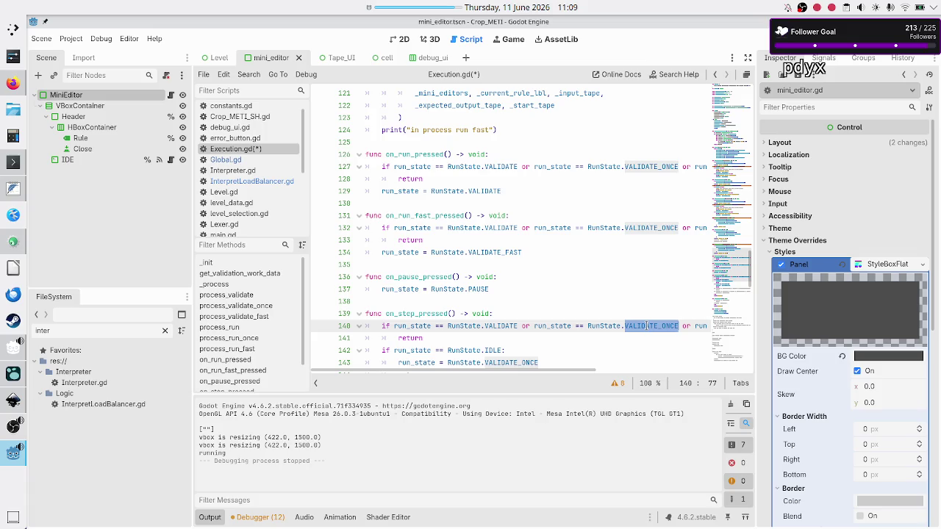
pyautogui.hotkey('alt', 'Tab')
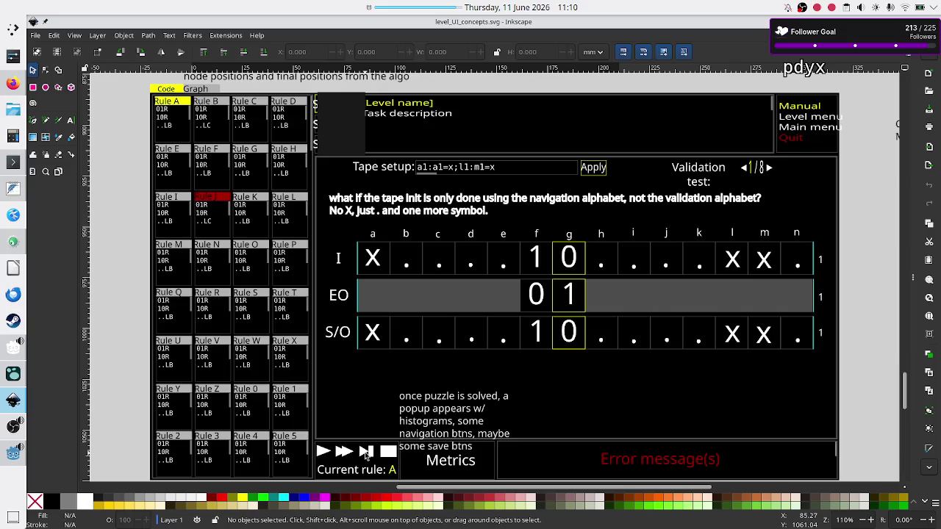
# Step: Switch from the Inkscape level mockup to Execution.gd in Godot's script editor
pyautogui.hotkey('alt', 'Tab')
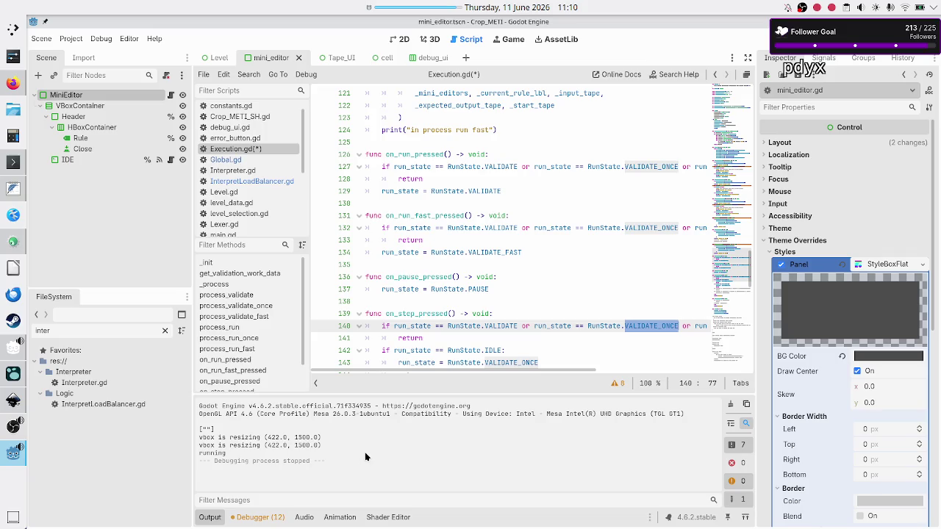
# Step: Copy the run_state validation guard and return from on_run_fast_pressed into on_pause_pressed
pyautogui.press('Up')
pyautogui.press('Up')
pyautogui.press('Up')
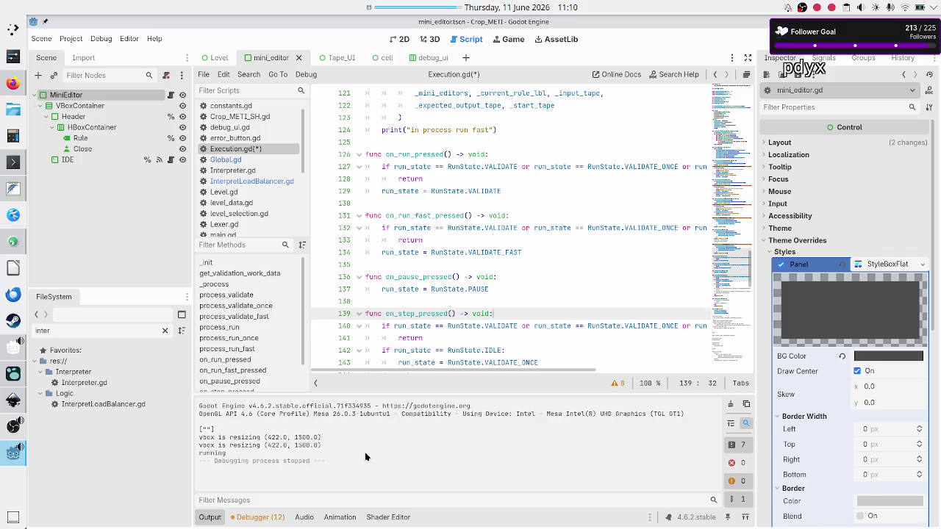
pyautogui.press('Return')
pyautogui.press('Up')
pyautogui.press('Up')
pyautogui.press('Up')
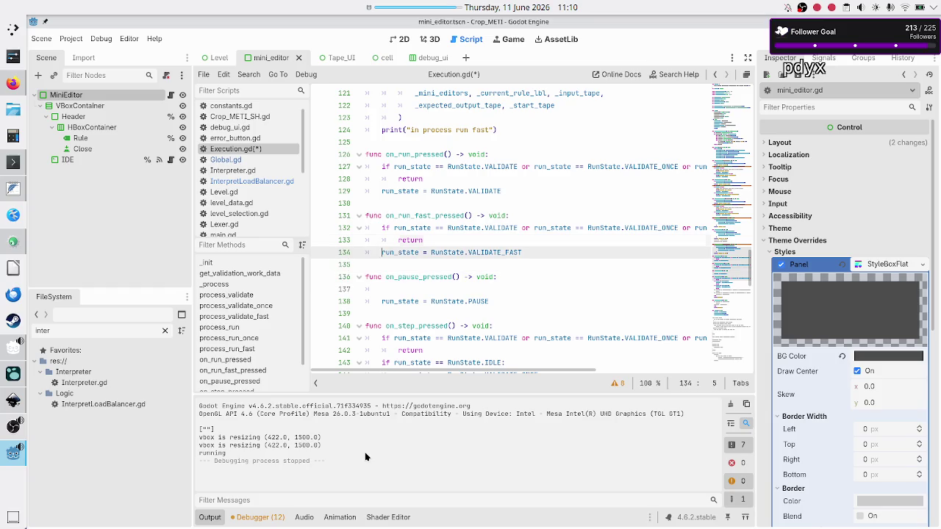
pyautogui.hotkey('shift', 'Down')
pyautogui.hotkey('shift', 'End')
pyautogui.hotkey('ctrl', 'c')
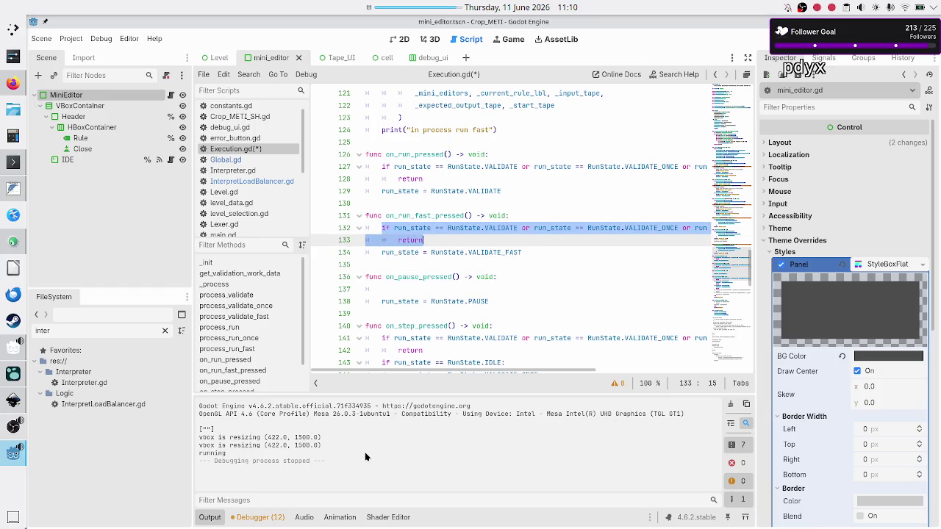
pyautogui.press('Down')
pyautogui.press('Down')
pyautogui.press('Down')
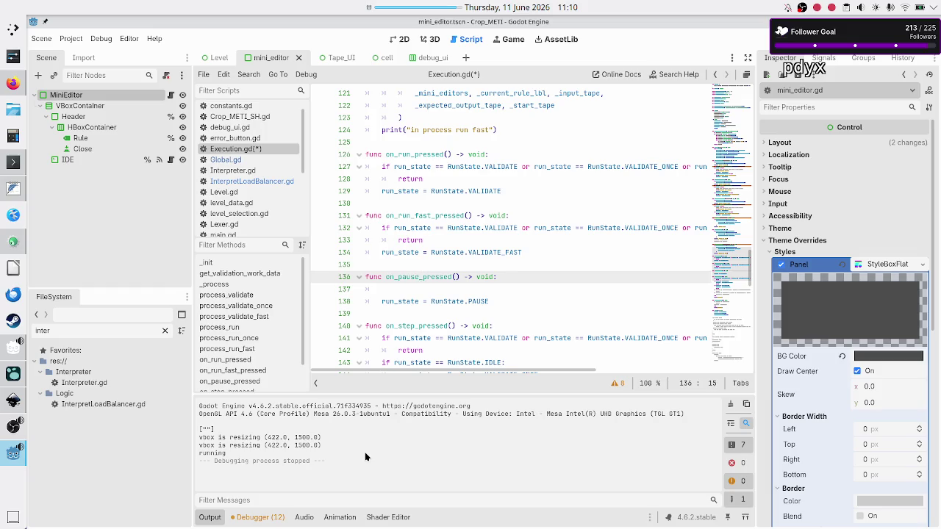
pyautogui.press('Down')
pyautogui.hotkey('ctrl', 'v')
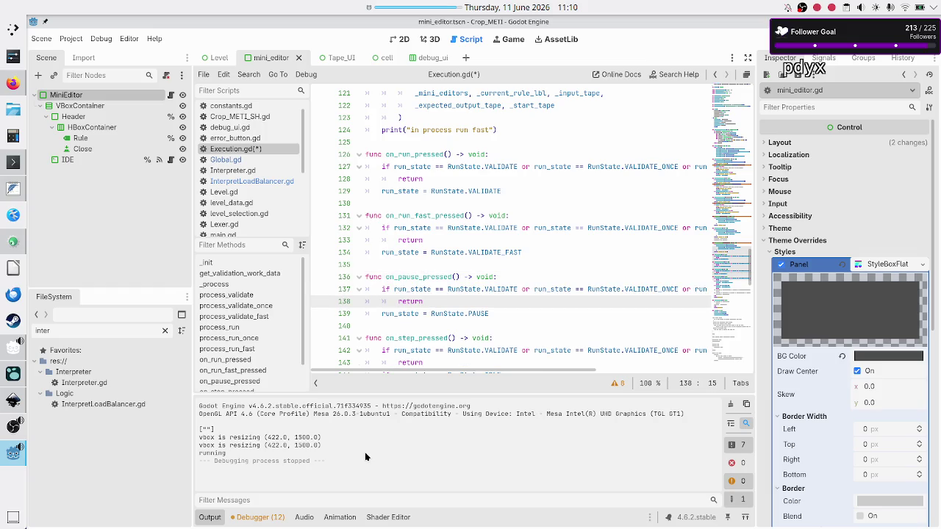
# Step: Compare the pasted guard with the PAUSE assignment in on_pause_pressed
pyautogui.press('Up')
pyautogui.press('Up')
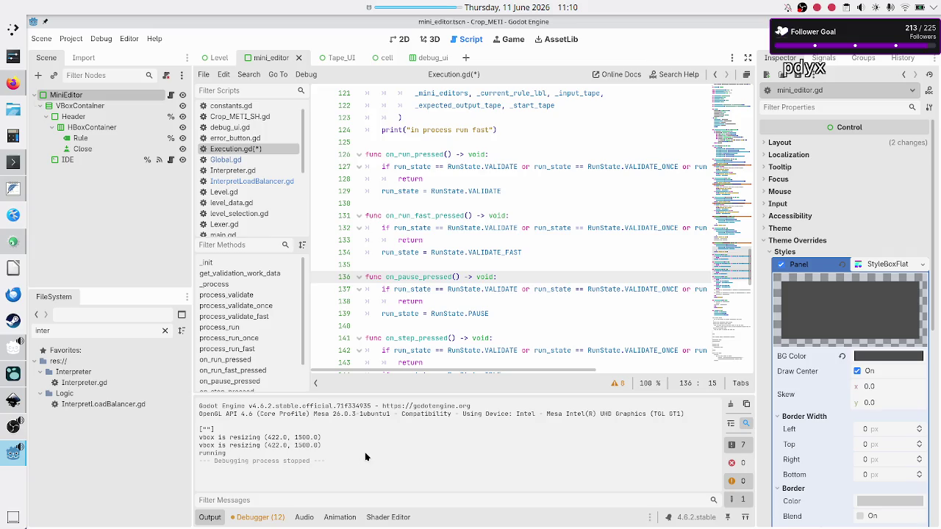
pyautogui.press('Down')
pyautogui.press('Down')
pyautogui.press('Down')
pyautogui.press('Home')
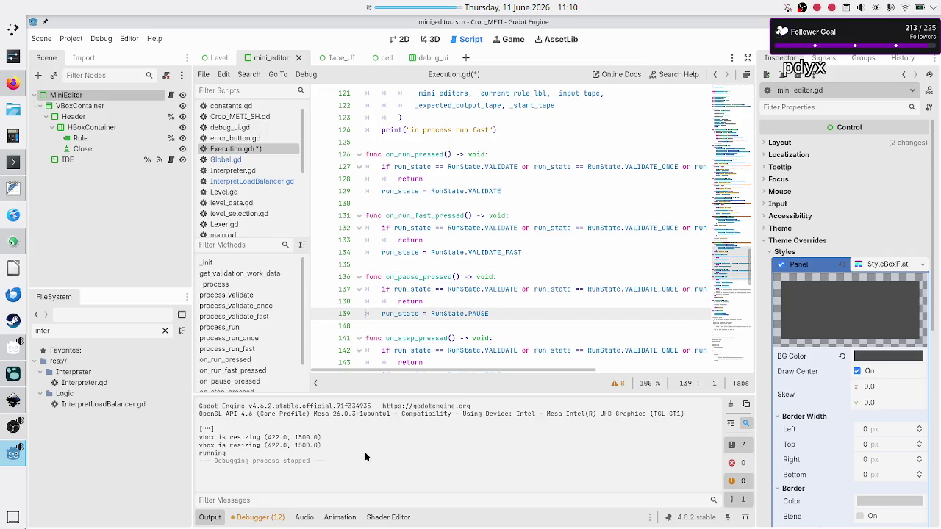
pyautogui.hotkey('shift', 'Down')
pyautogui.hotkey('shift', 'Down')
pyautogui.hotkey('shift', 'Left')
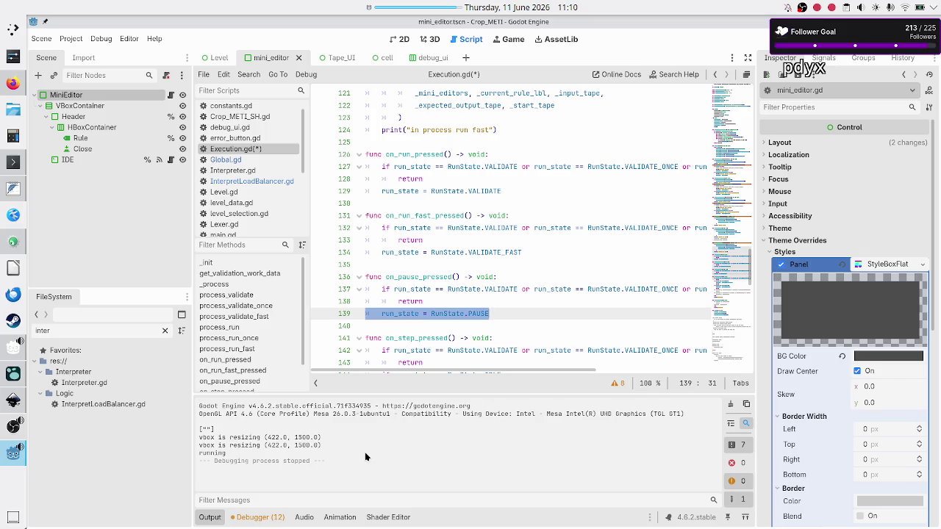
pyautogui.press('Up')
pyautogui.press('Up')
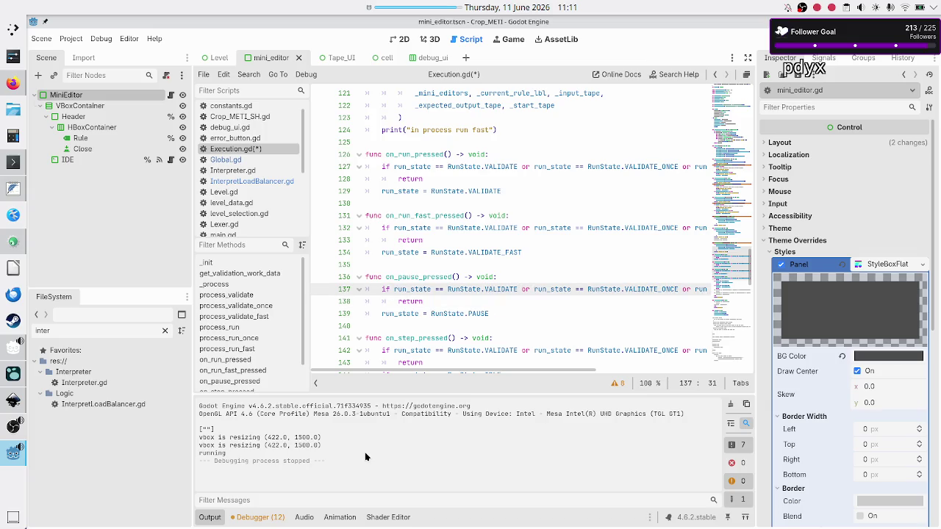
pyautogui.hotkey('shift', 'Down')
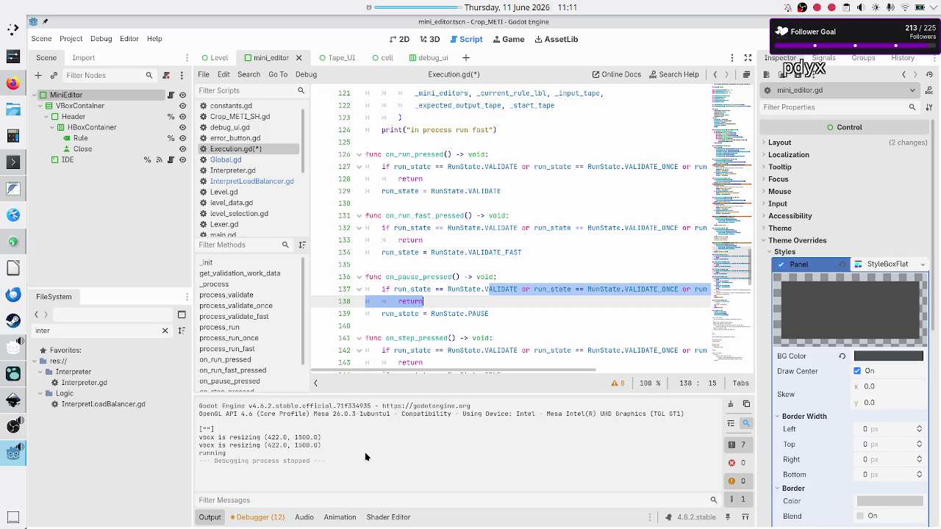
pyautogui.press('Home')
pyautogui.press('Home')
pyautogui.press('Down')
pyautogui.hotkey('shift', 'End')
# Step: Move down into the on_step_pressed checks, then switch to the Inkscape mockup
pyautogui.press('Down')
pyautogui.press('Down')
pyautogui.press('Down')
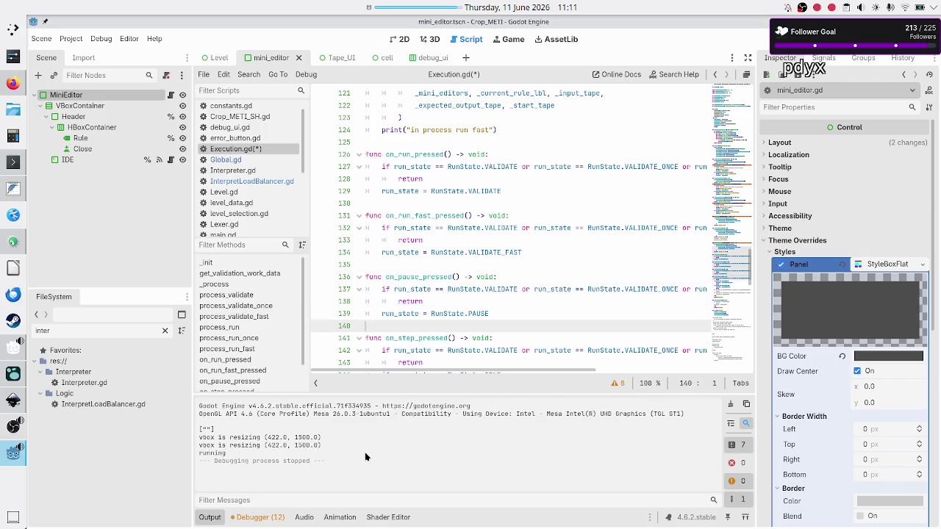
pyautogui.press('Home')
pyautogui.press('Home')
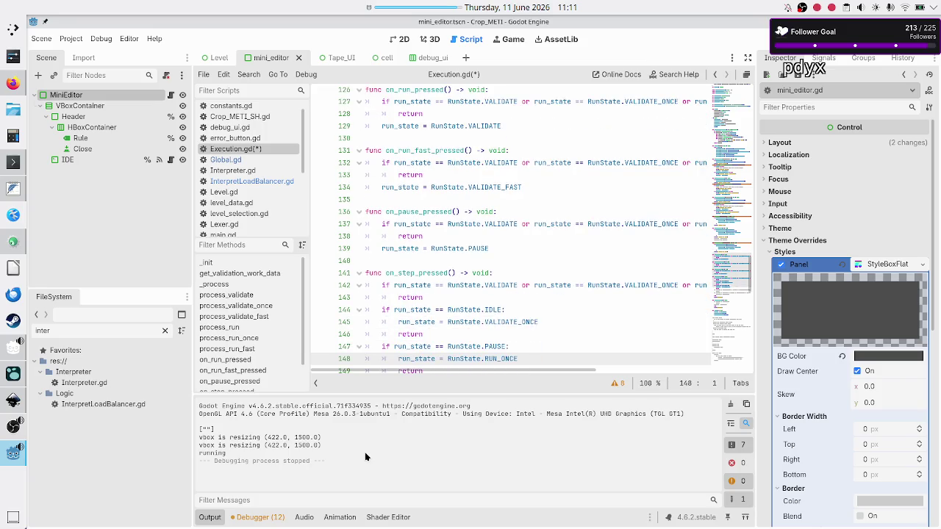
pyautogui.press('Down')
pyautogui.press('Down')
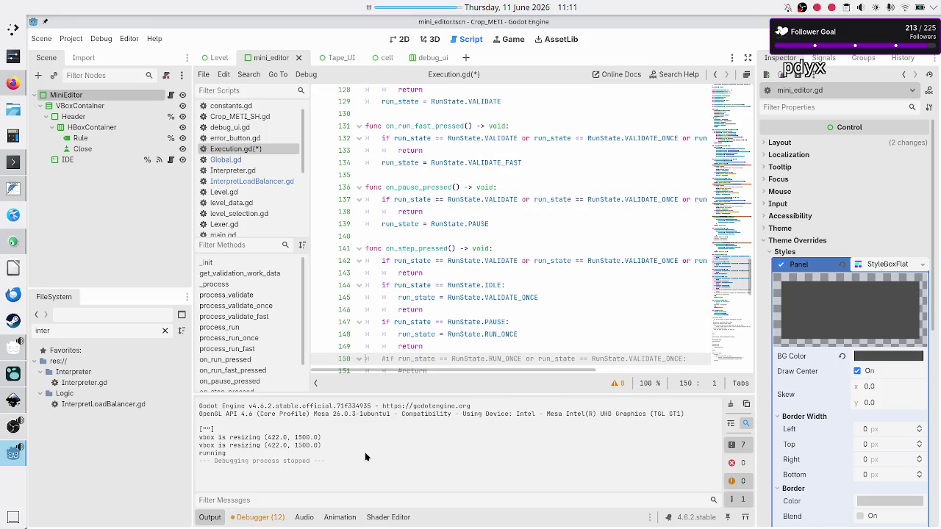
pyautogui.press('Up')
pyautogui.press('Up')
pyautogui.press('Up')
pyautogui.press('Up')
pyautogui.press('Up')
pyautogui.press('Up')
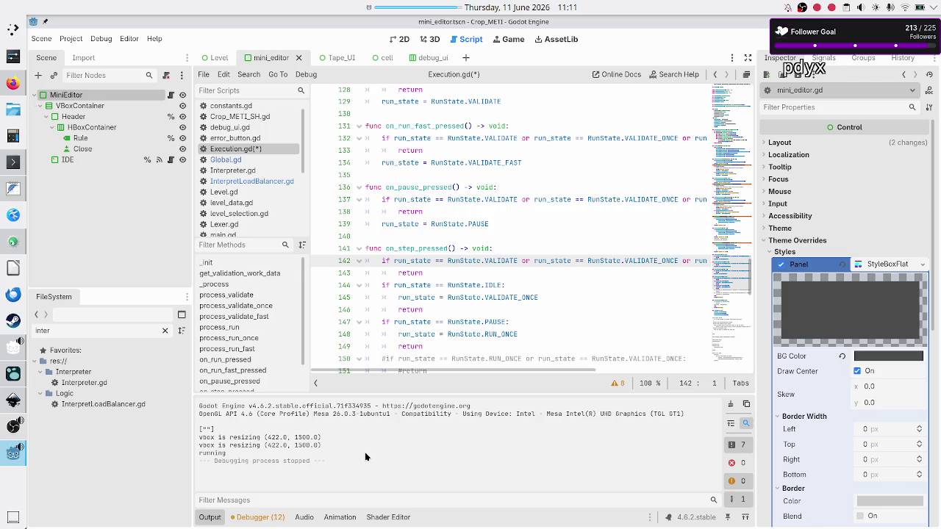
pyautogui.hotkey('alt', 'Tab')
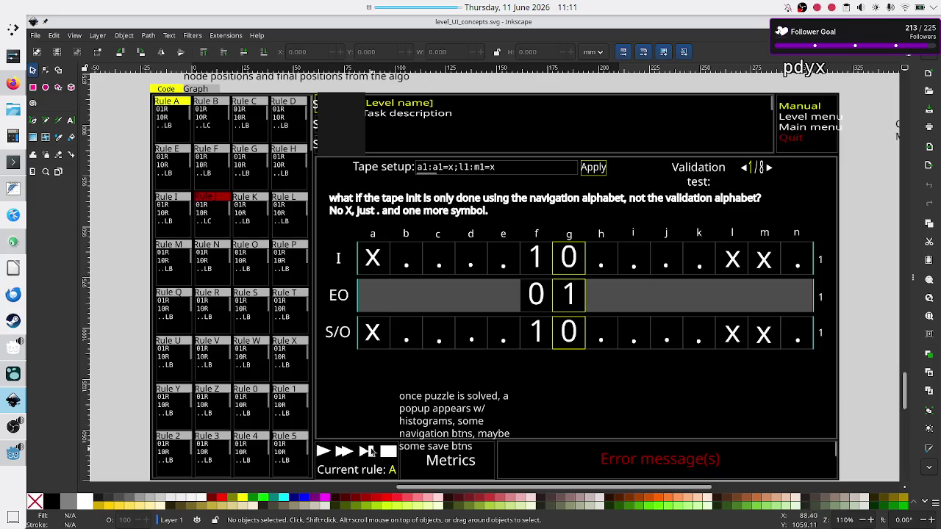
# Step: Return to Godot and inspect the RunState symbol on line 142
pyautogui.press('alt')
pyautogui.hotkey('alt', 'Tab')
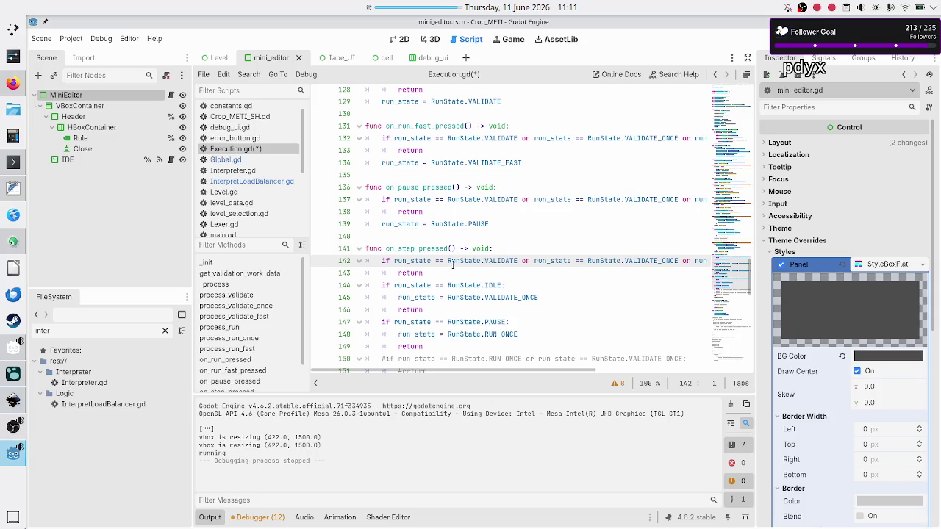
pyautogui.doubleClick(456, 262)
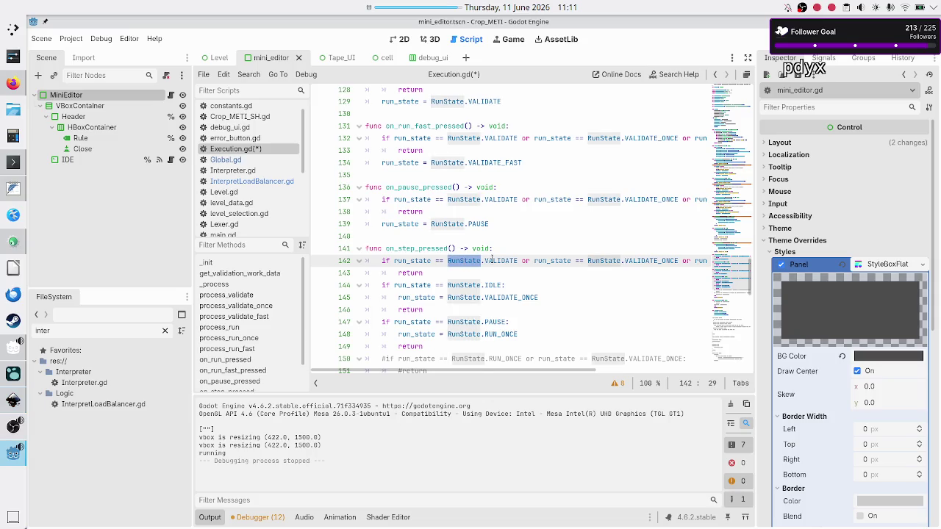
pyautogui.click(492, 262)
pyautogui.click(521, 248)
# Step: Comment out the step guard and add '#step is pressed after pause, but validation always finishes before pause'
pyautogui.press('Right')
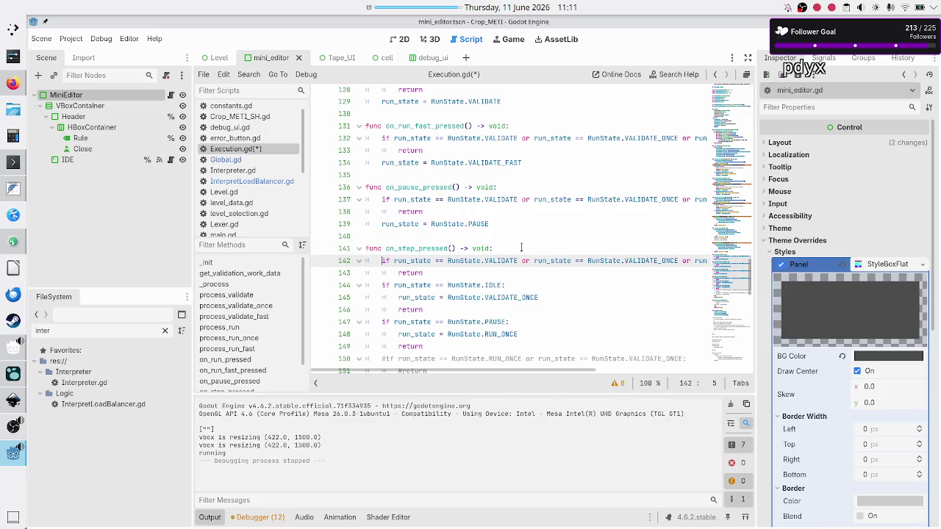
pyautogui.hotkey('shift', 'Down')
pyautogui.hotkey('ctrl', 'k')
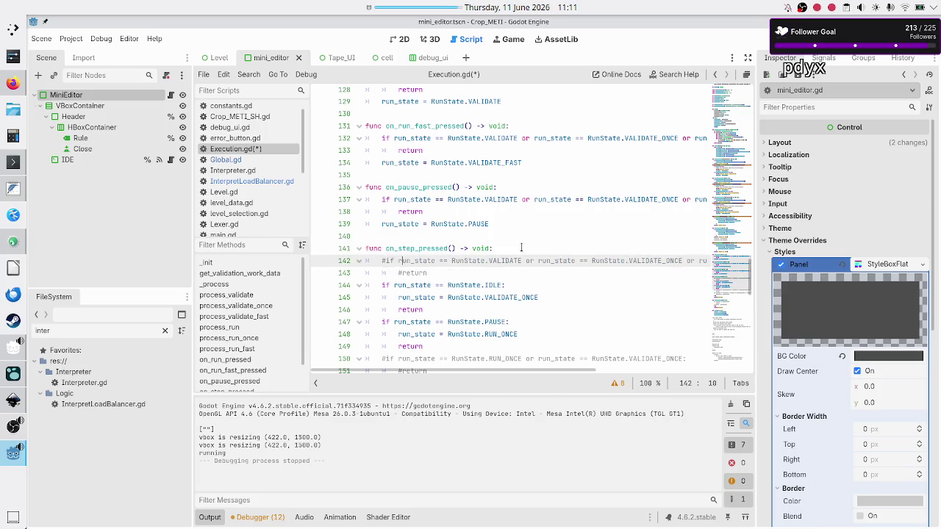
pyautogui.click(521, 247)
pyautogui.press('Return')
pyautogui.write('#step i')
pyautogui.press('BackSpace')
pyautogui.write('s pr')
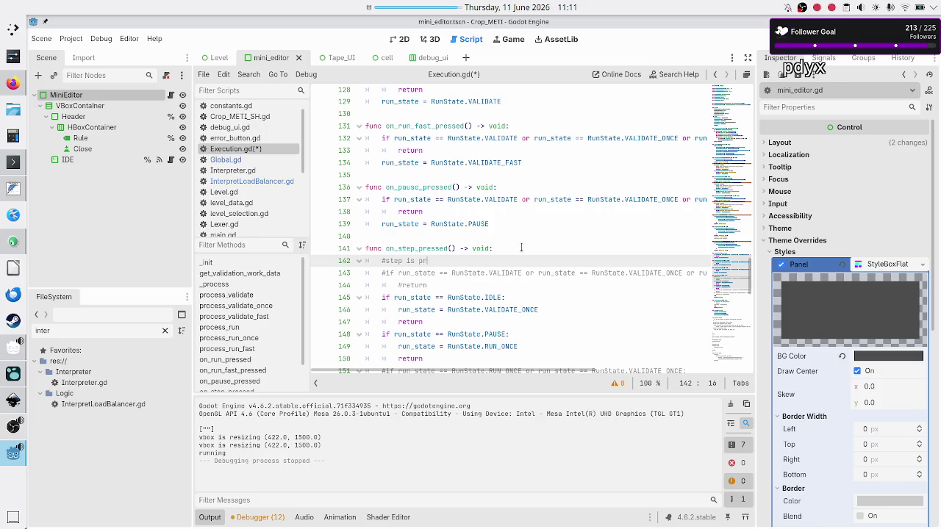
pyautogui.write('essed after pause, ')
pyautogui.write('but validation')
pyautogui.write(' alwa')
pyautogui.write('ys fi')
pyautogui.write('nish')
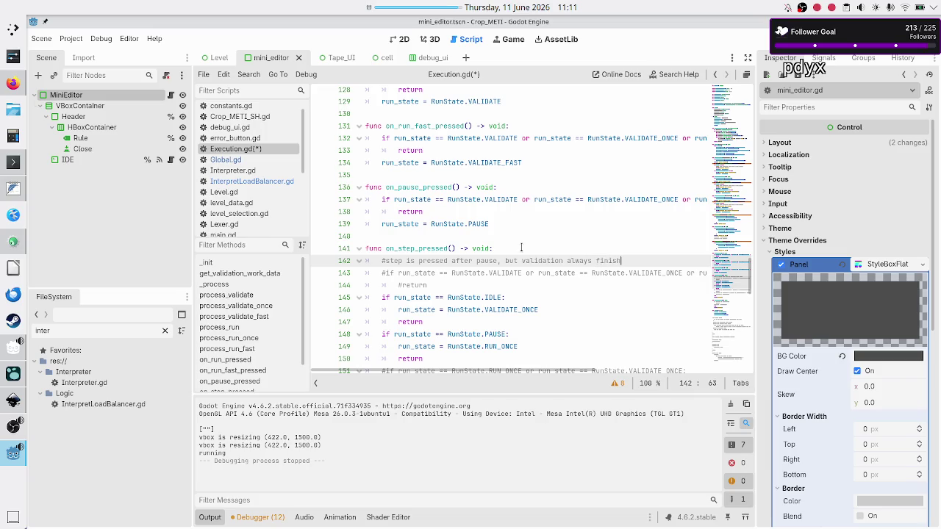
pyautogui.write('es before pause')
# Step: Look over the commented-out guard and return on lines 143–144
pyautogui.press('Right')
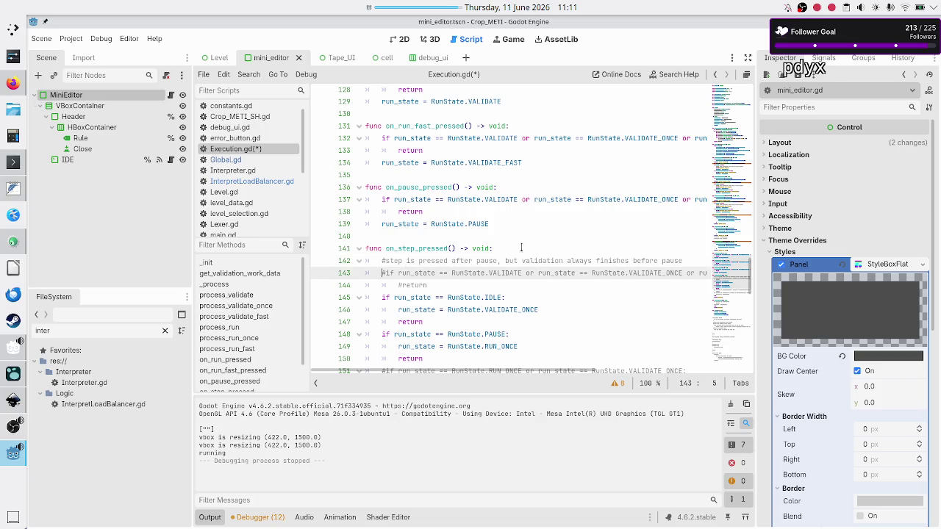
pyautogui.hotkey('shift', 'End')
pyautogui.hotkey('shift', 'Right')
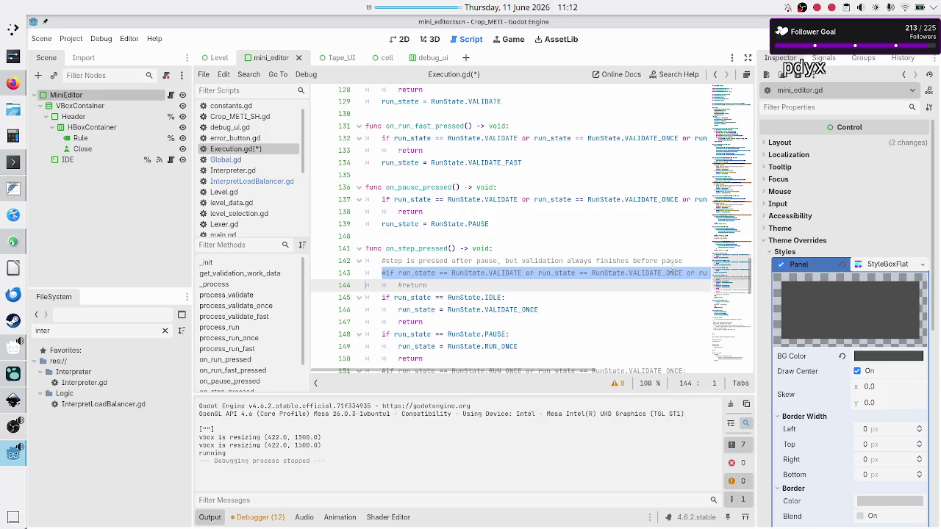
pyautogui.click(670, 261)
pyautogui.press('Down')
pyautogui.press('Down')
pyautogui.press('Right')
pyautogui.press('Up')
pyautogui.press('Up')
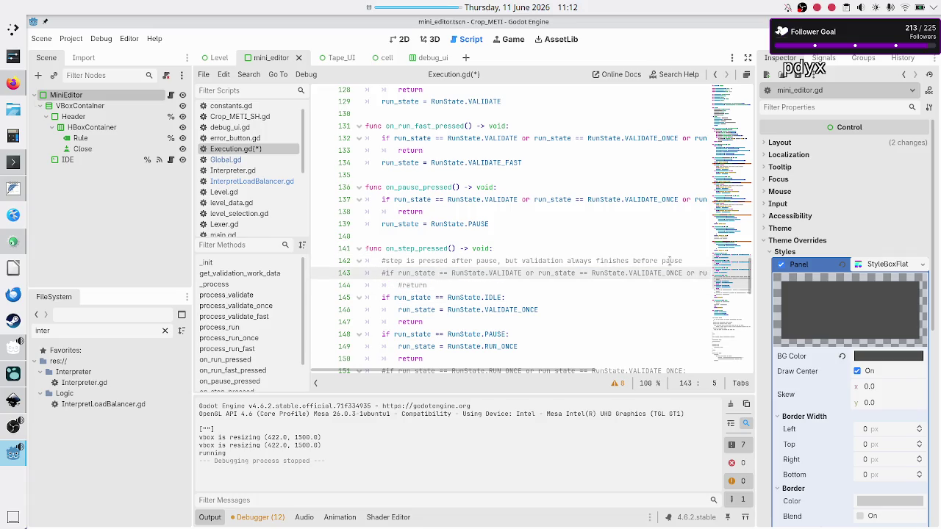
# Step: Make the comment on line 142 start with '#NOTICE:'
pyautogui.press('Up')
pyautogui.press('Up')
pyautogui.press('Up')
pyautogui.press('Up')
pyautogui.press('Up')
pyautogui.press('Down')
pyautogui.press('Down')
pyautogui.press('Down')
pyautogui.press('Down')
pyautogui.press('Down')
pyautogui.hotkey('shift', 'Down')
pyautogui.hotkey('shift', 'End')
pyautogui.press('Up')
pyautogui.press('Up')
pyautogui.press('Up')
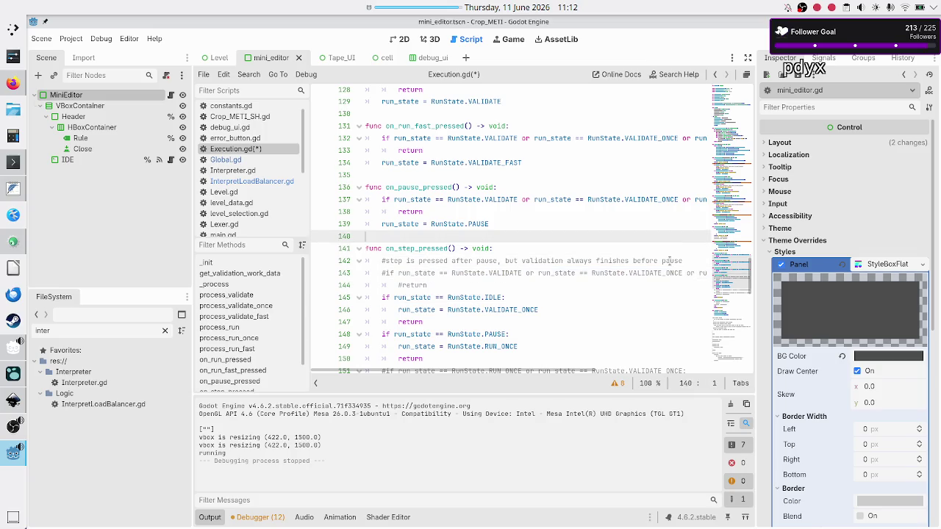
pyautogui.press('Down')
pyautogui.press('Down')
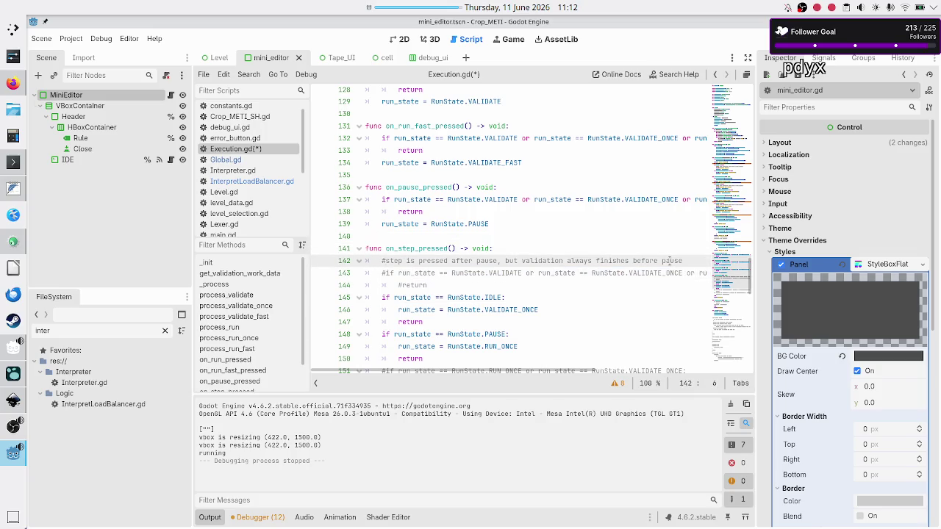
pyautogui.press('BackSpace')
pyautogui.write('NOTI')
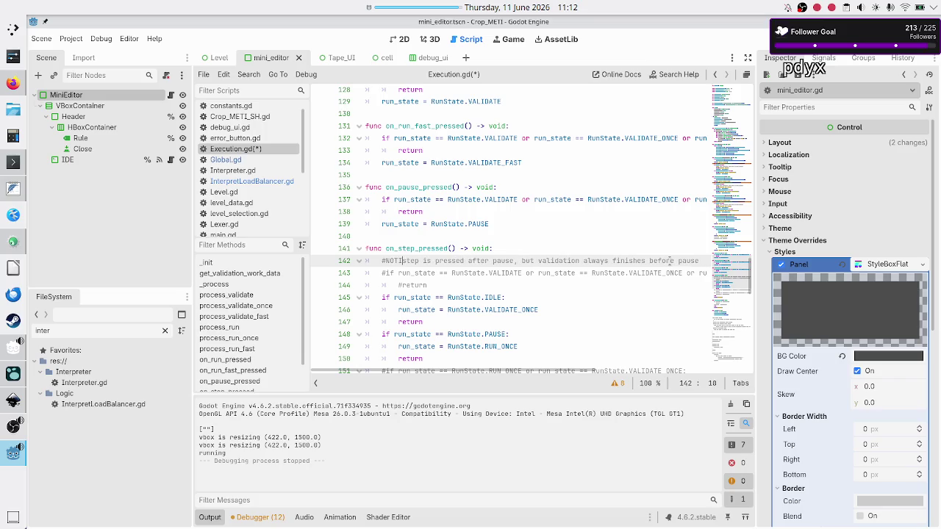
pyautogui.write('CE:')
# Step: Move to the IDLE check on line 145 and switch to the Inkscape mockup
pyautogui.press('Up')
pyautogui.press('Home')
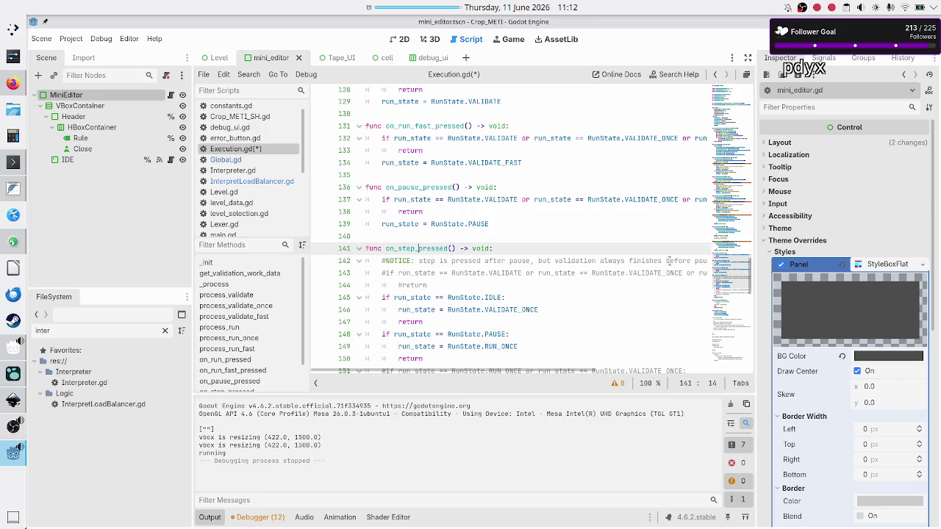
pyautogui.press('Down')
pyautogui.press('Down')
pyautogui.press('Down')
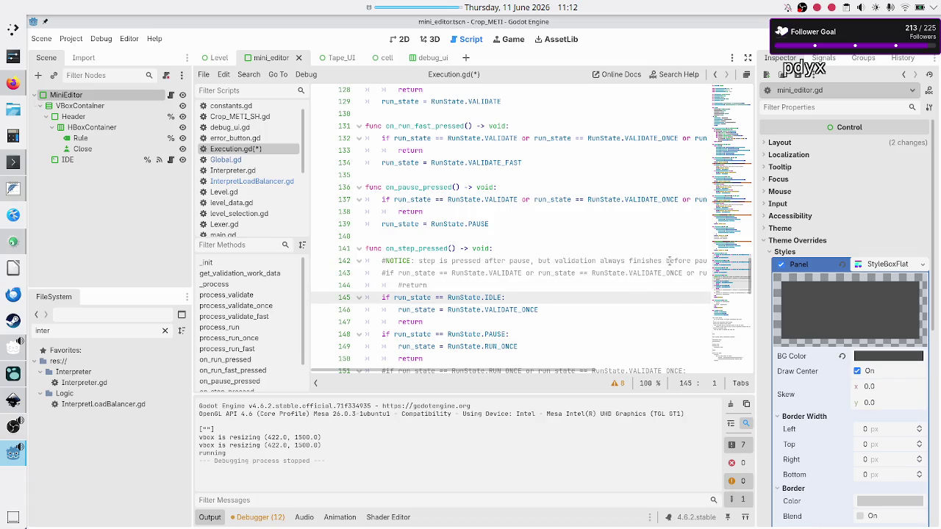
pyautogui.hotkey('alt', 'Tab')
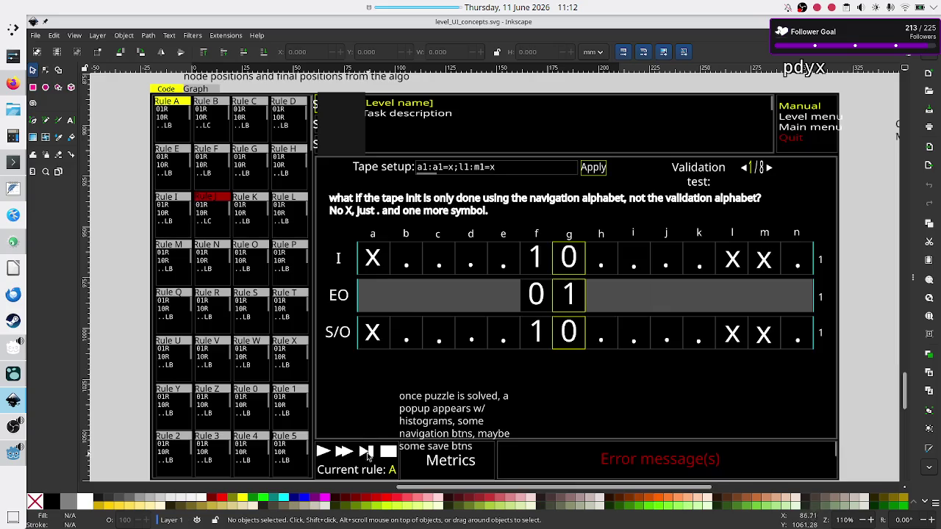
# Step: Back in Execution.gd, inspect VALIDATE_ONCE and return on lines 146–147 and highlight VALIDATE_ONCE uses
pyautogui.press('alt')
pyautogui.hotkey('alt', 'Tab')
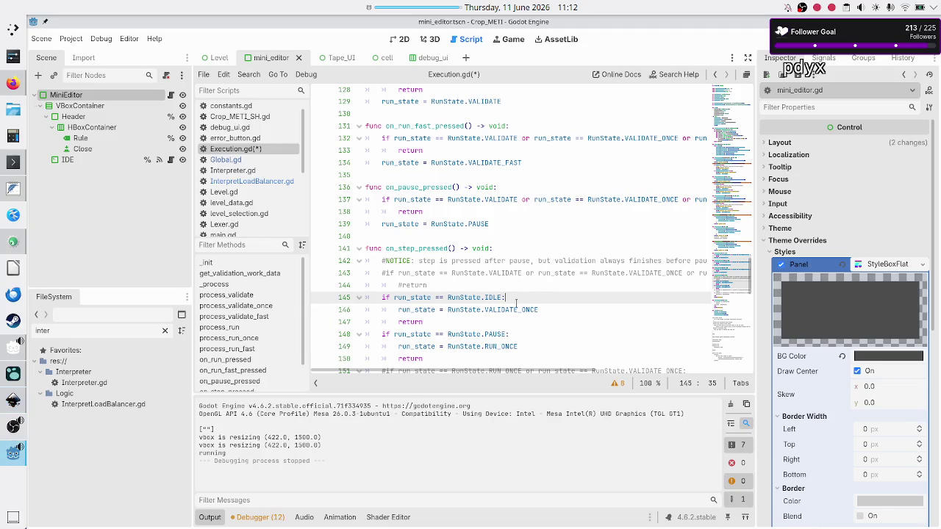
pyautogui.doubleClick(511, 310)
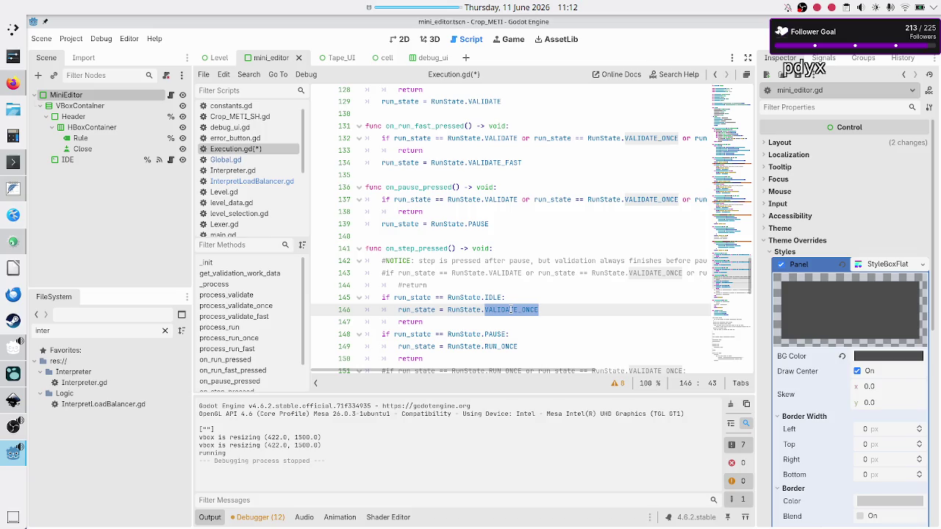
pyautogui.doubleClick(420, 321)
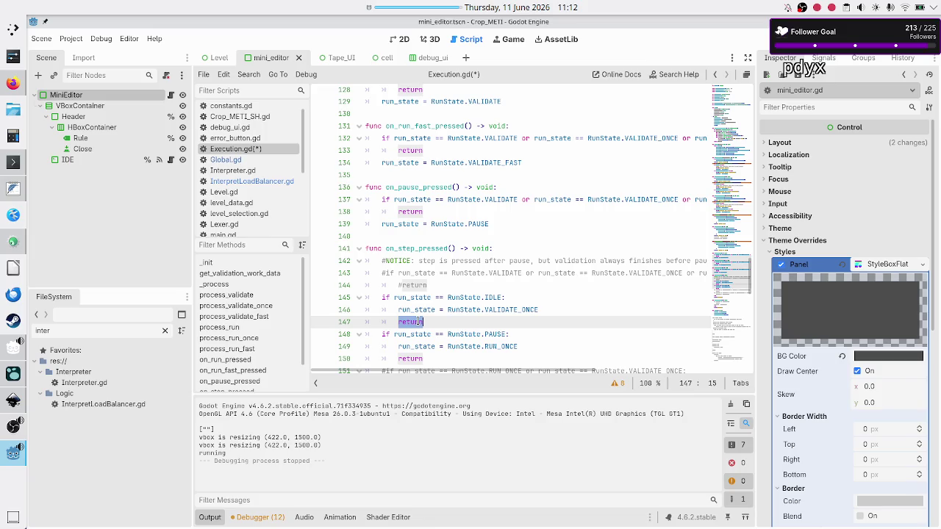
pyautogui.doubleClick(510, 312)
pyautogui.scroll(3, 508, 235)
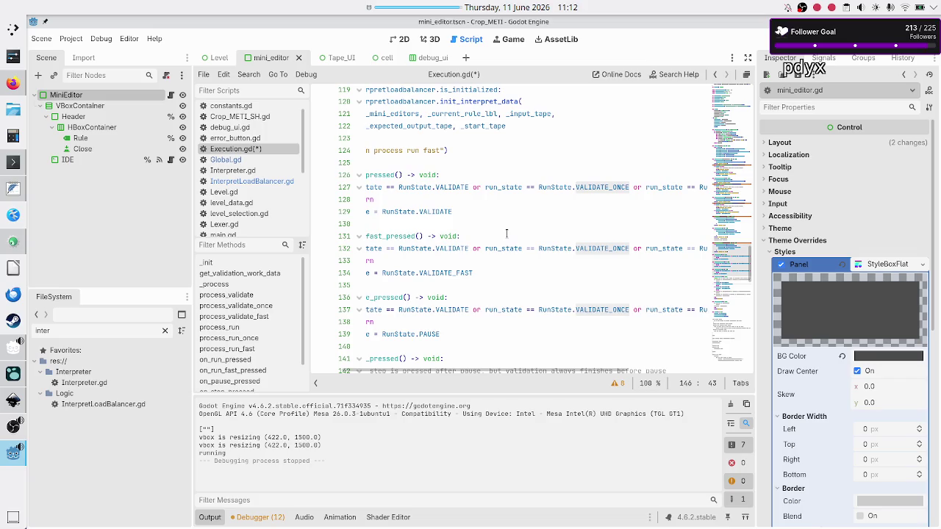
# Step: Look through the process_validate and process_run functions, checking RUN_ONCE on line 85
pyautogui.scroll(3, 508, 235)
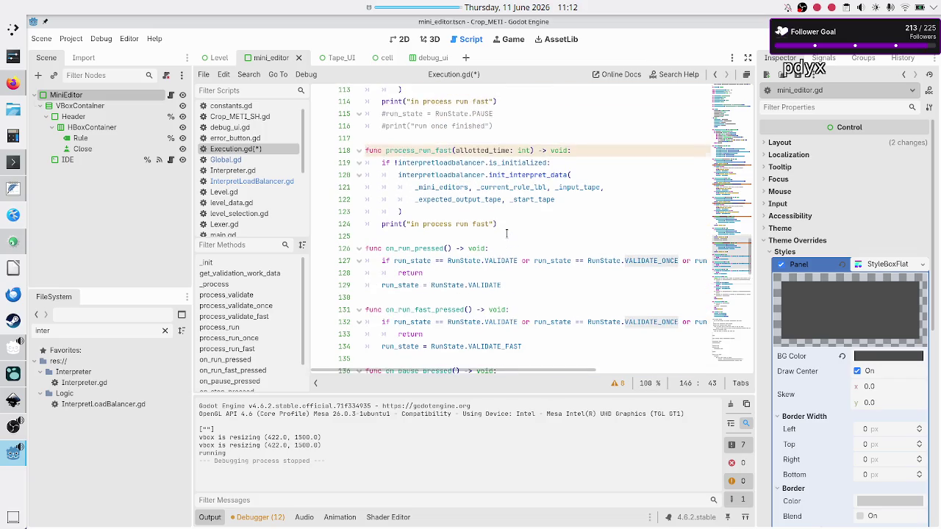
pyautogui.scroll(10, 506, 234)
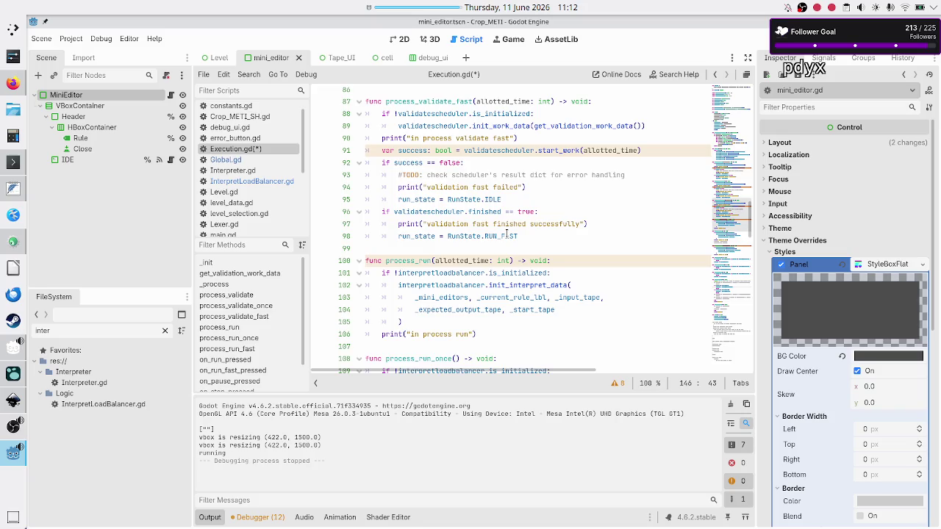
pyautogui.scroll(8, 506, 234)
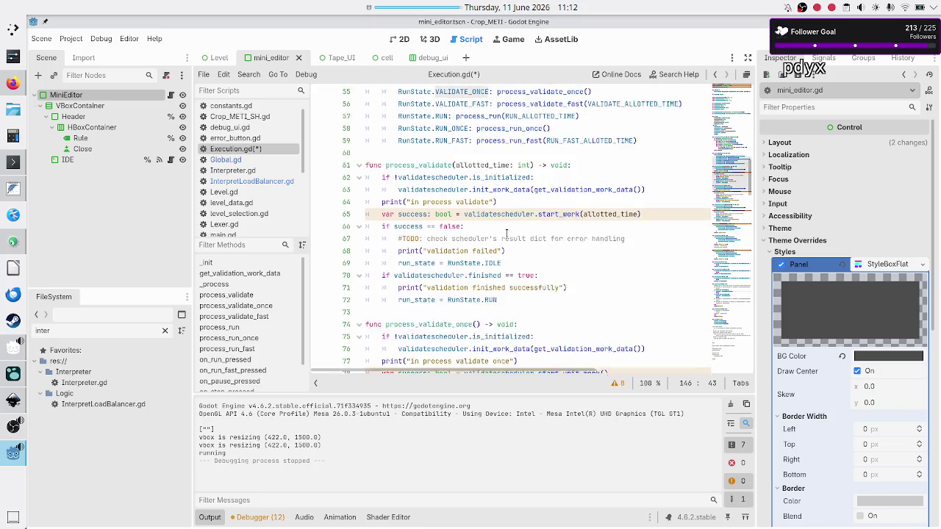
pyautogui.scroll(4, 507, 234)
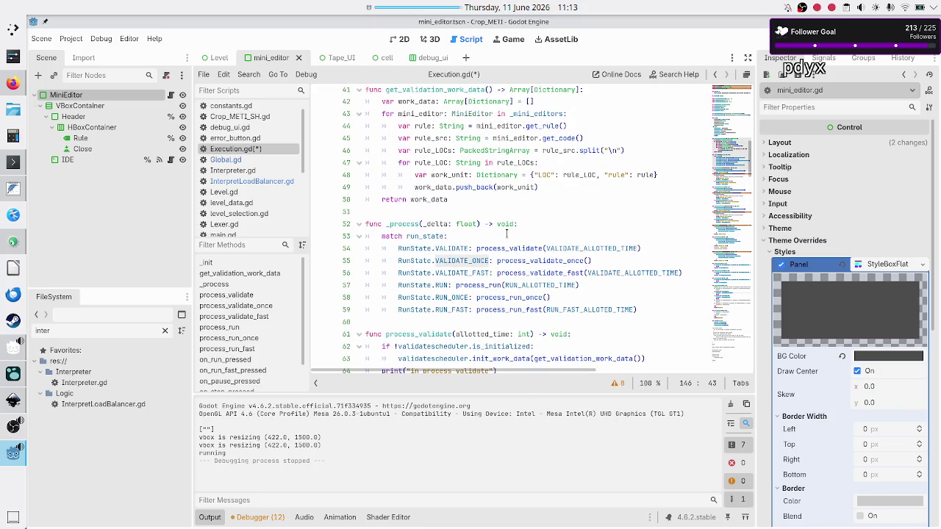
pyautogui.scroll(-10, 507, 234)
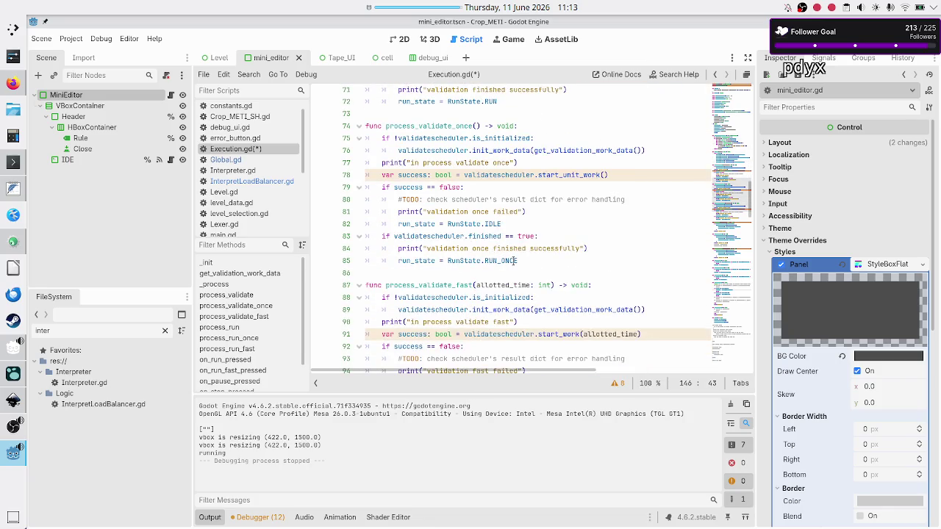
pyautogui.doubleClick(515, 261)
pyautogui.scroll(-5, 577, 259)
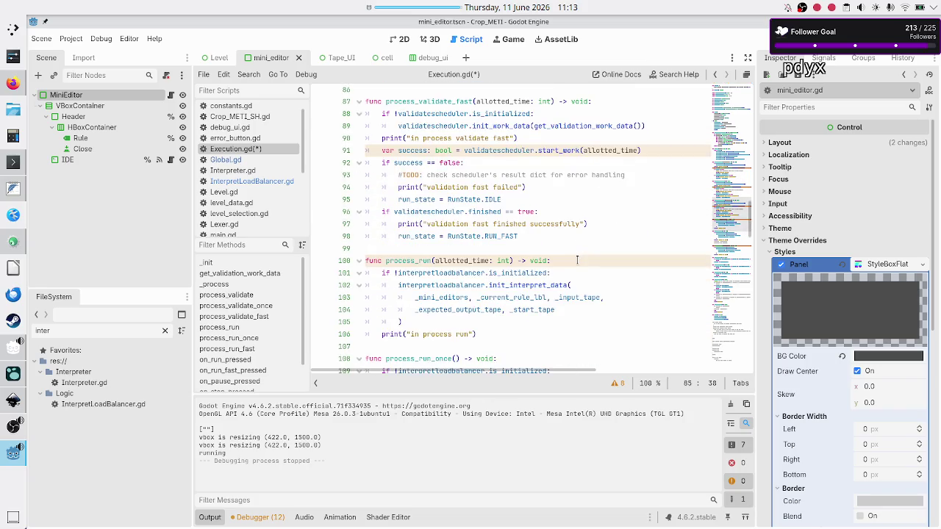
pyautogui.scroll(2, 577, 259)
pyautogui.scroll(-14, 577, 259)
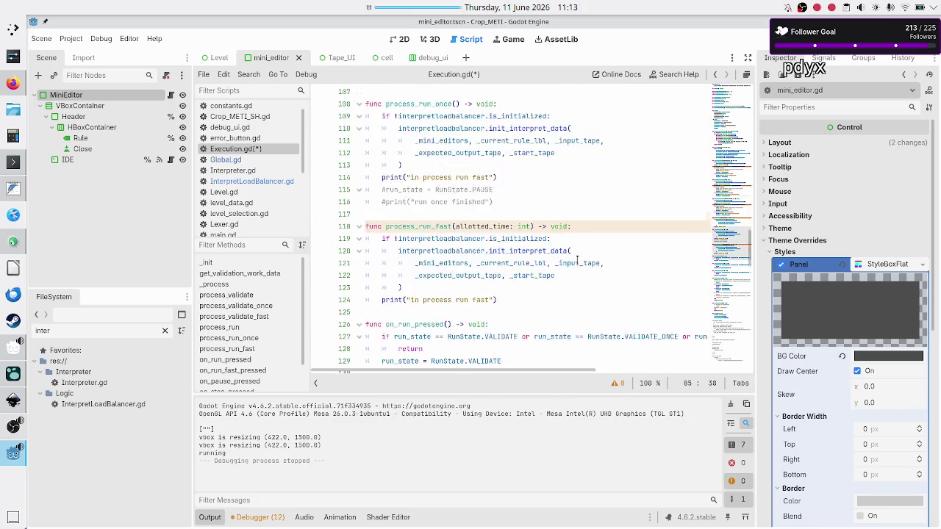
pyautogui.scroll(-4, 577, 259)
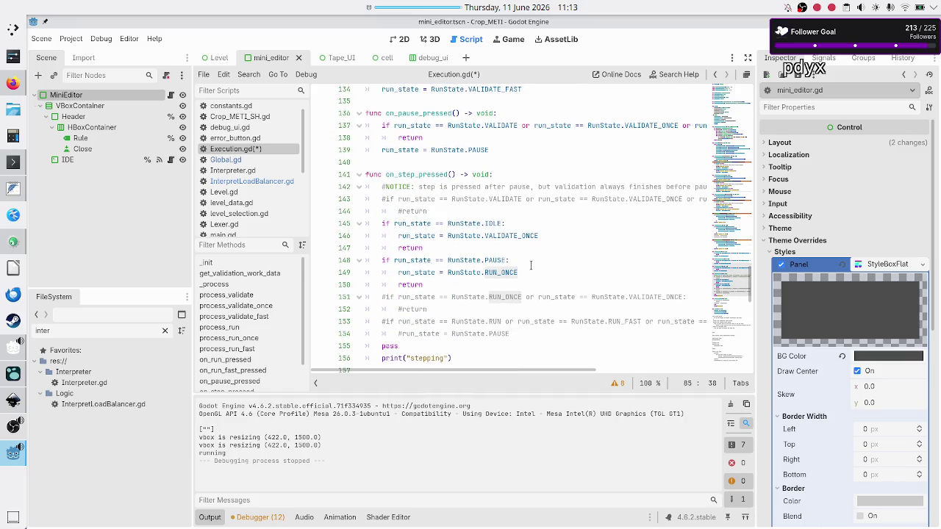
# Step: Go back to the PAUSE check on line 148 in on_step_pressed, then switch to Inkscape
pyautogui.click(500, 235)
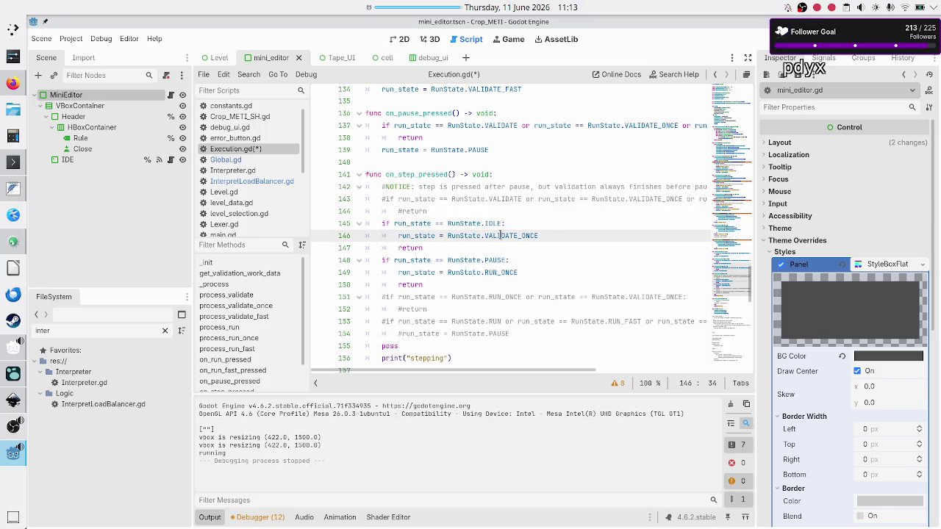
pyautogui.press('Down')
pyautogui.press('Down')
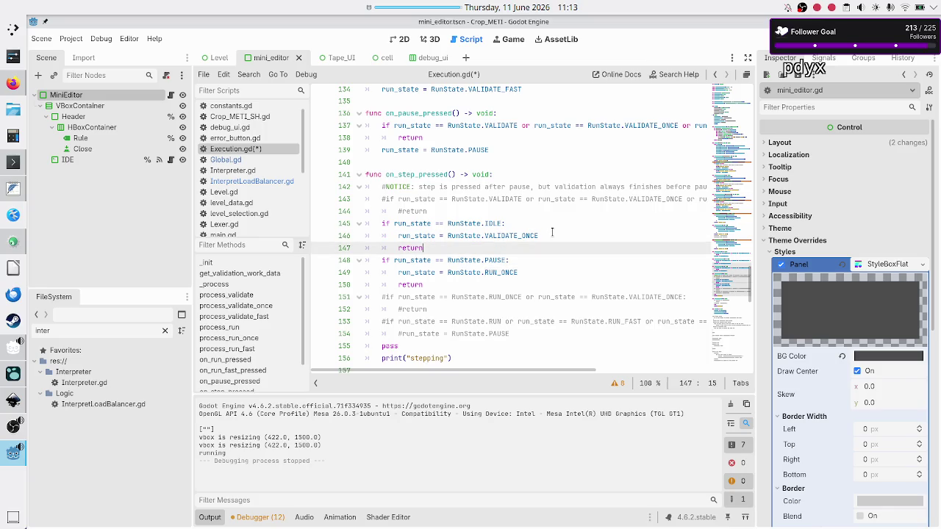
pyautogui.press('Home')
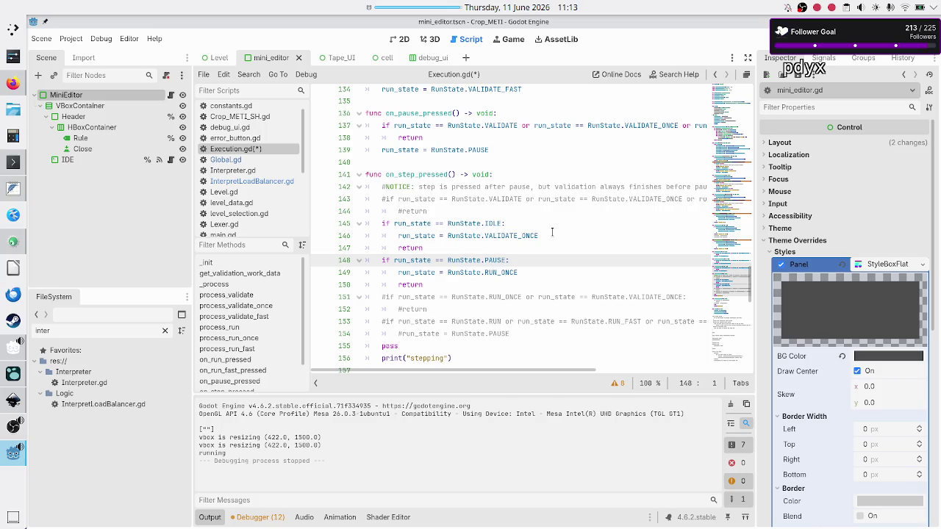
pyautogui.hotkey('alt', 'Tab')
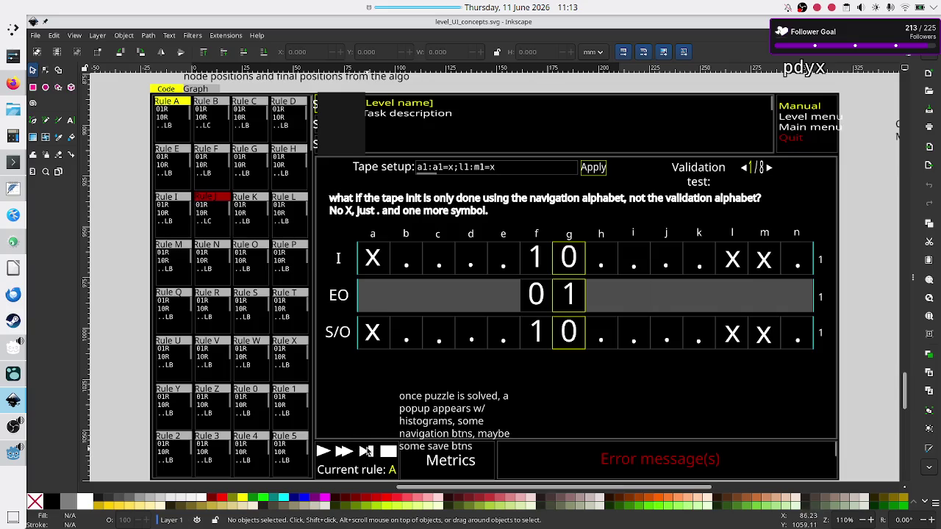
pyautogui.hotkey('alt', 'Tab')
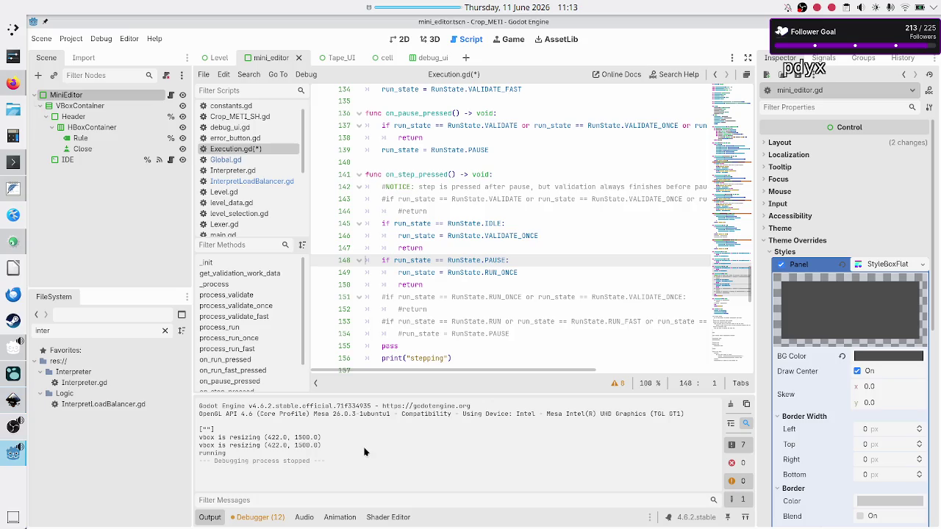
pyautogui.press('Down')
pyautogui.hotkey('shift', 'End')
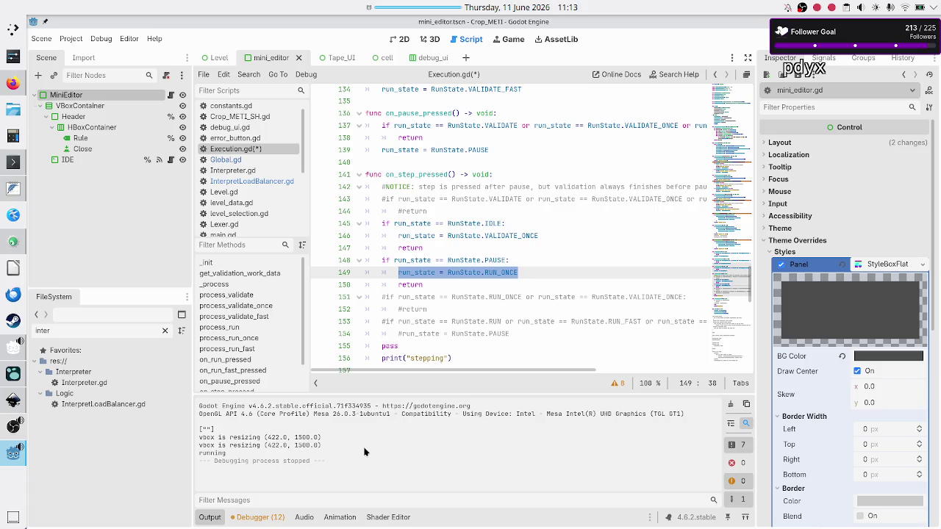
pyautogui.press('Right')
pyautogui.hotkey('shift', 'Left')
pyautogui.hotkey('shift', 'Left')
pyautogui.hotkey('shift', 'Left')
pyautogui.hotkey('shift', 'Left')
pyautogui.hotkey('shift', 'Left')
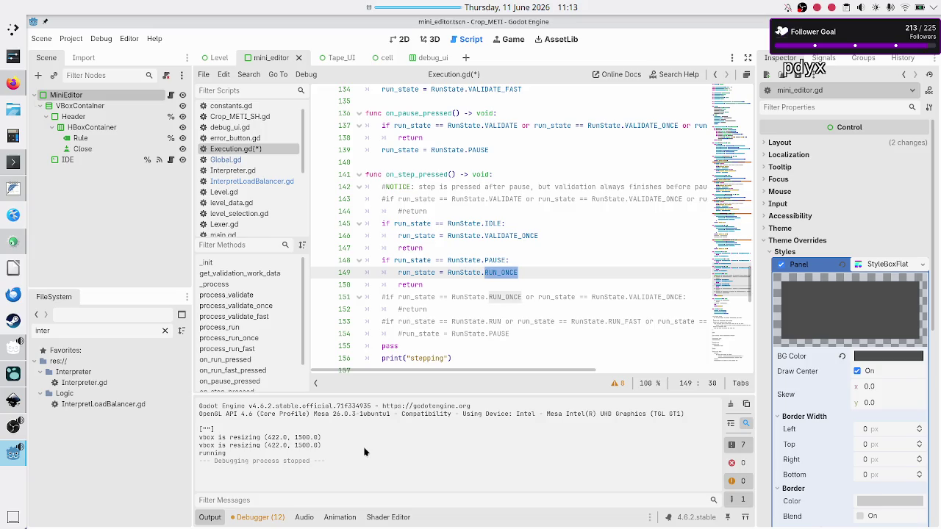
pyautogui.hotkey('alt', 'Tab')
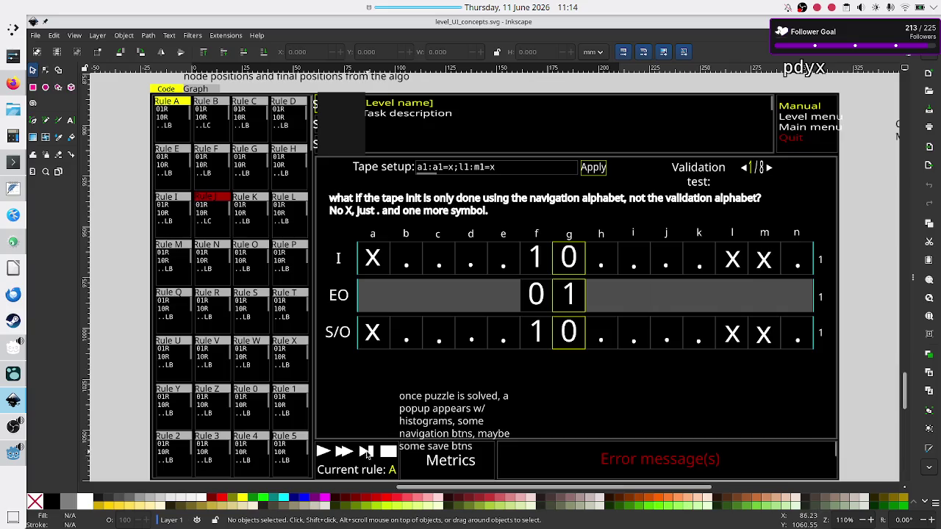
pyautogui.hotkey('alt', 'Tab')
pyautogui.doubleClick(505, 234)
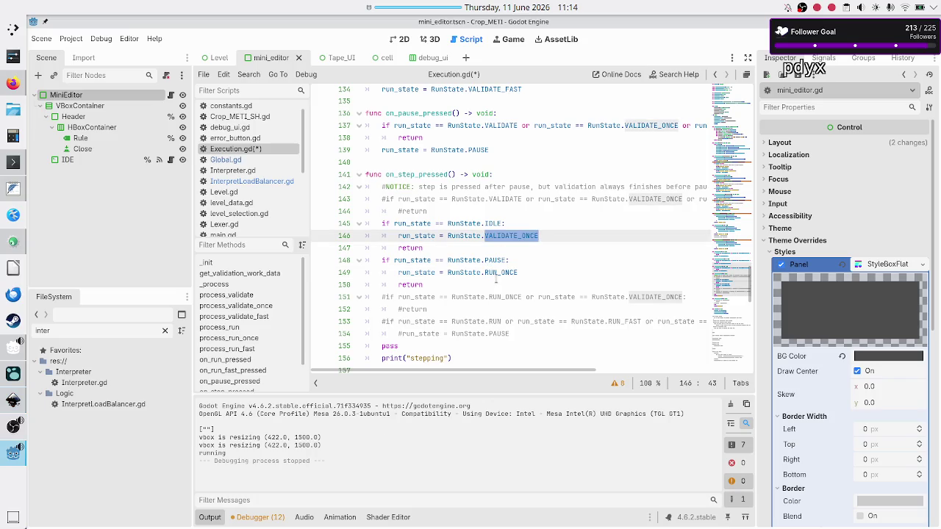
pyautogui.moveTo(496, 278)
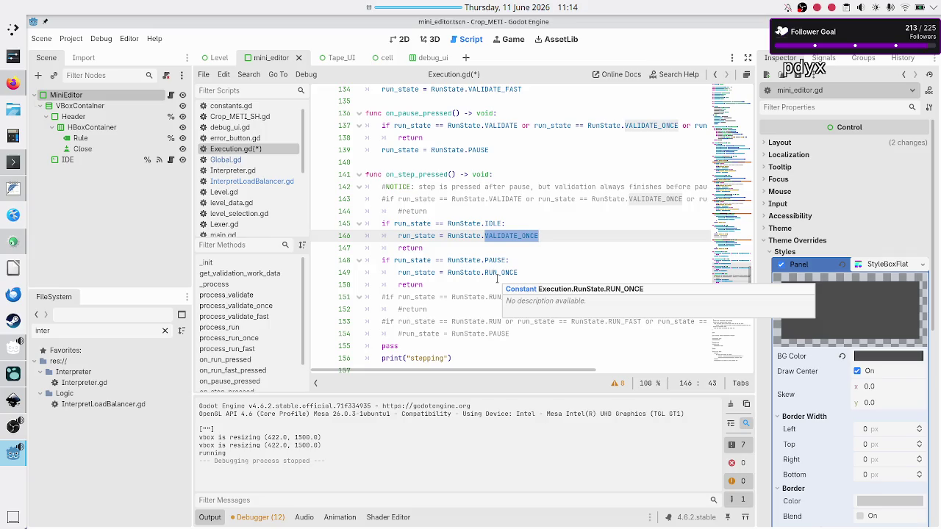
pyautogui.hotkey('alt', 'Tab')
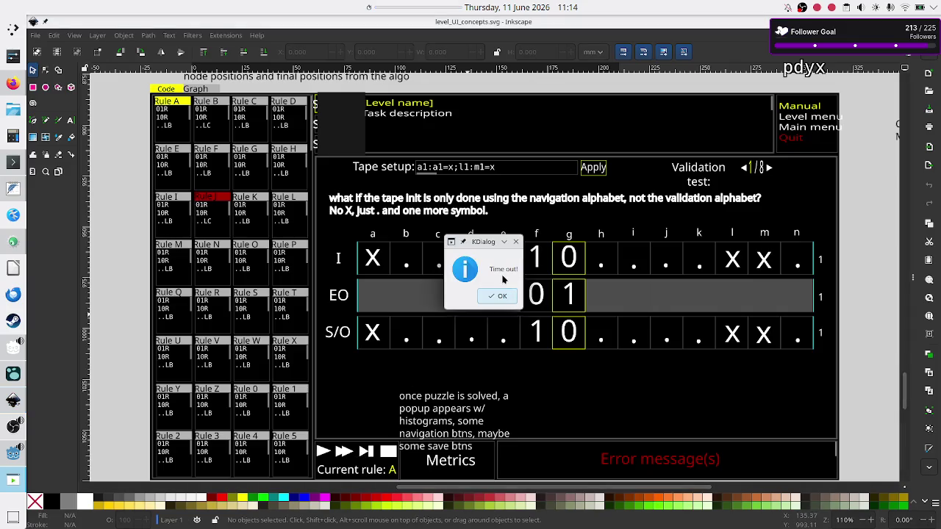
pyautogui.click(497, 297)
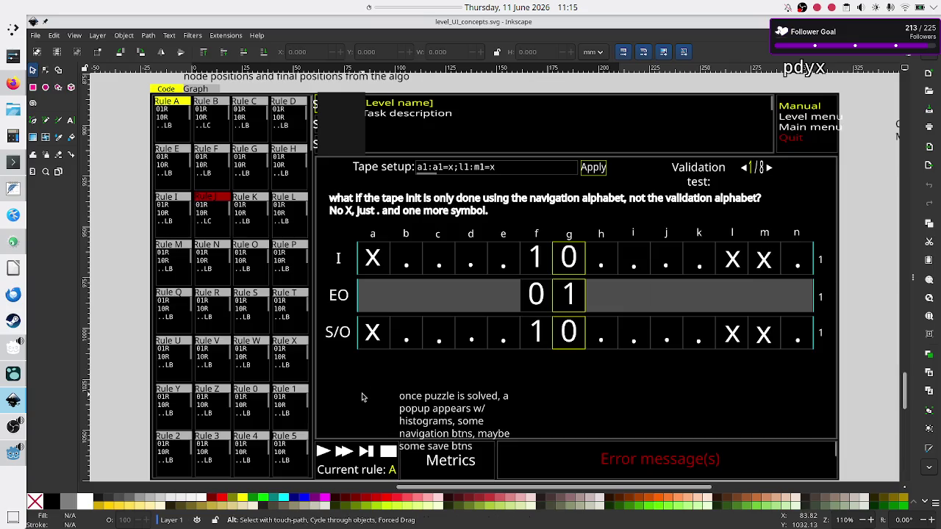
pyautogui.hotkey('alt', 'Tab')
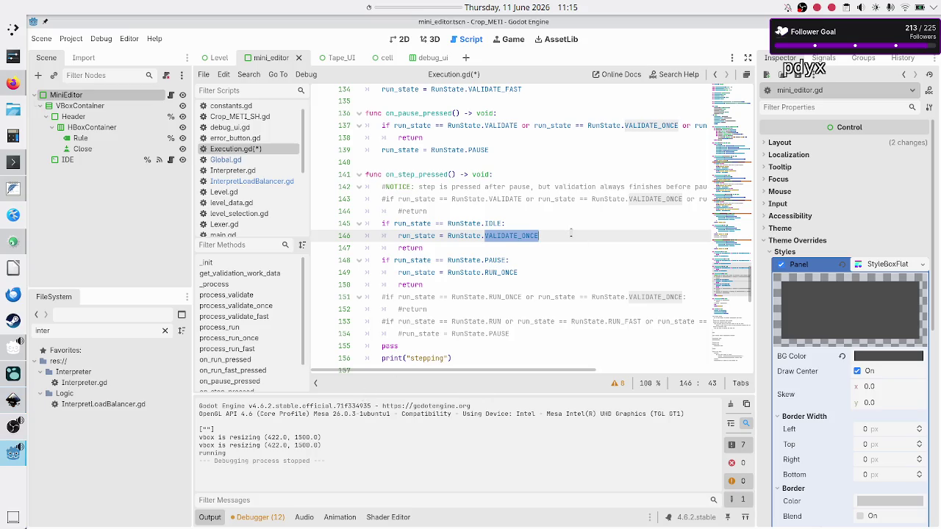
pyautogui.click(571, 234)
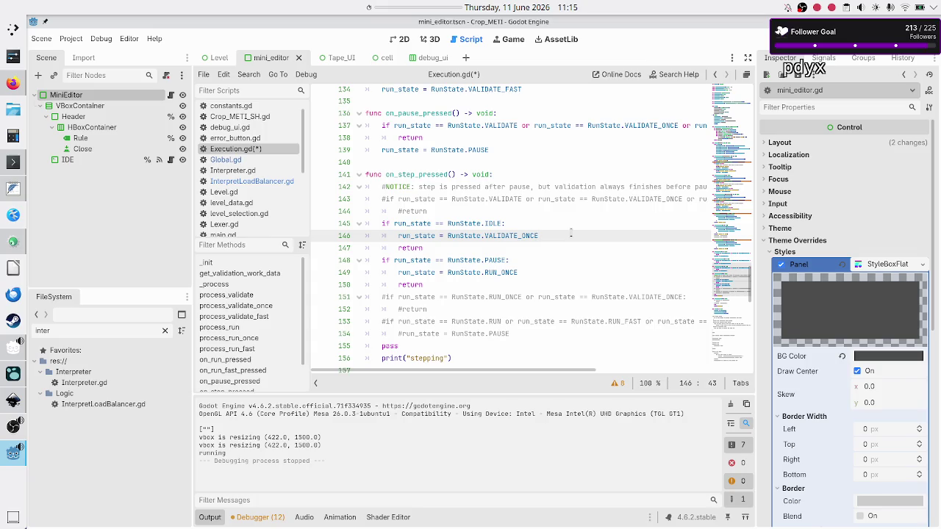
pyautogui.scroll(20, 571, 233)
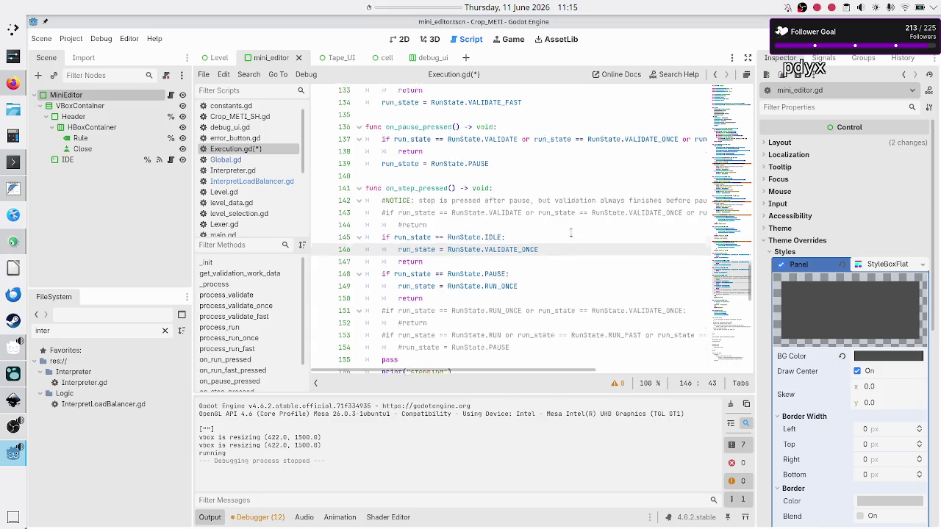
pyautogui.scroll(5, 570, 234)
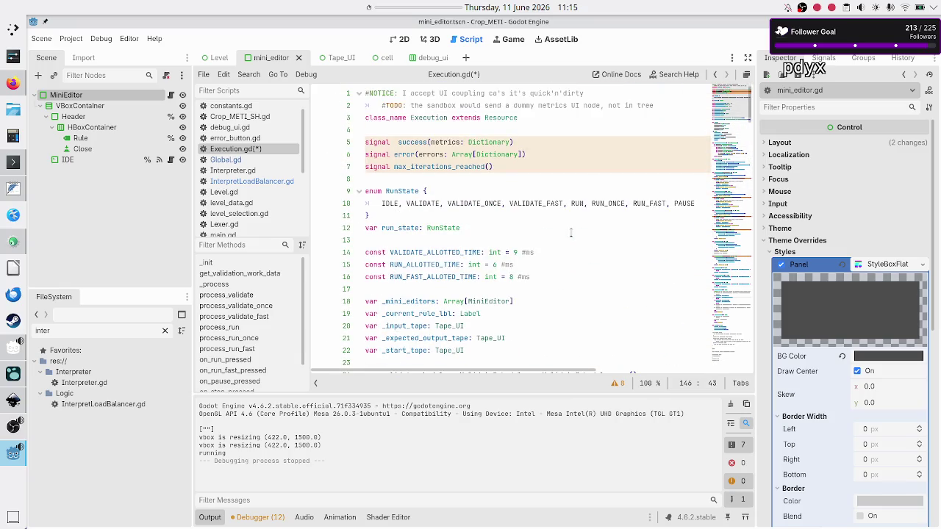
pyautogui.doubleClick(608, 201)
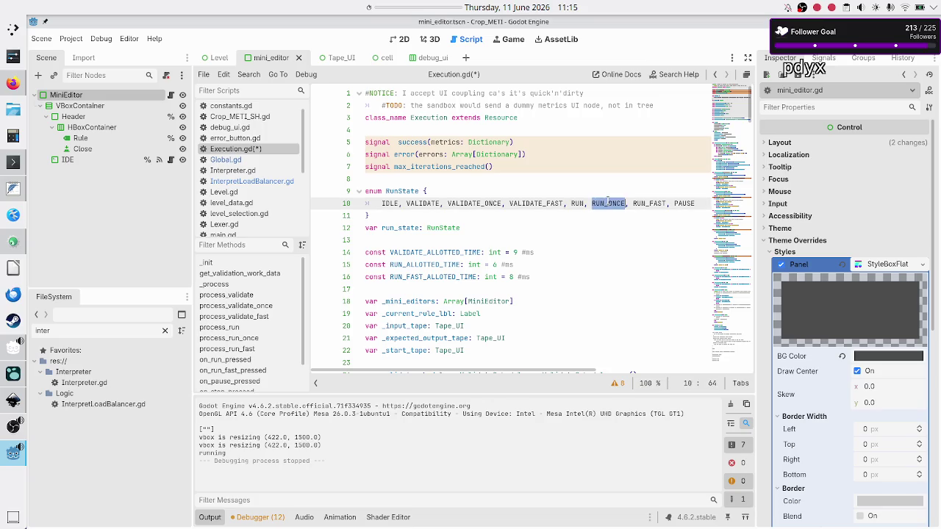
pyautogui.scroll(-8, 472, 256)
pyautogui.scroll(-10, 472, 256)
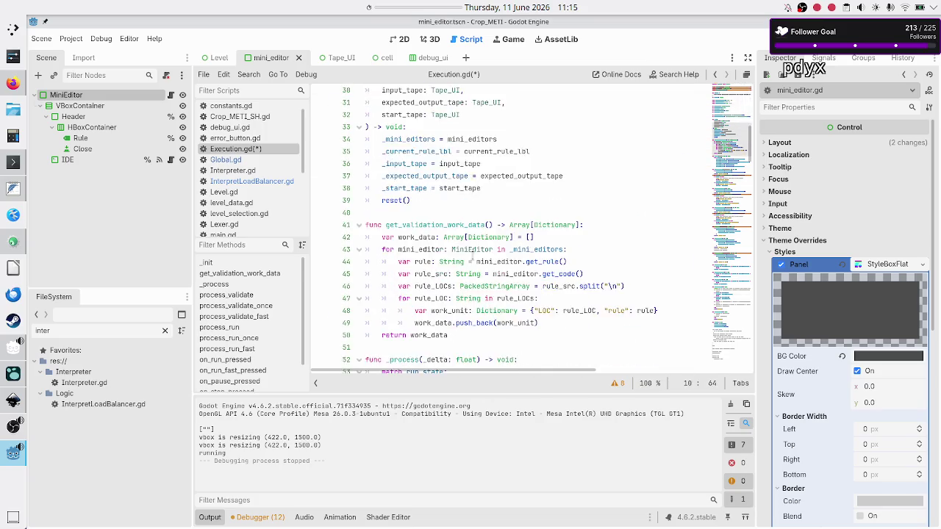
pyautogui.scroll(-10, 474, 254)
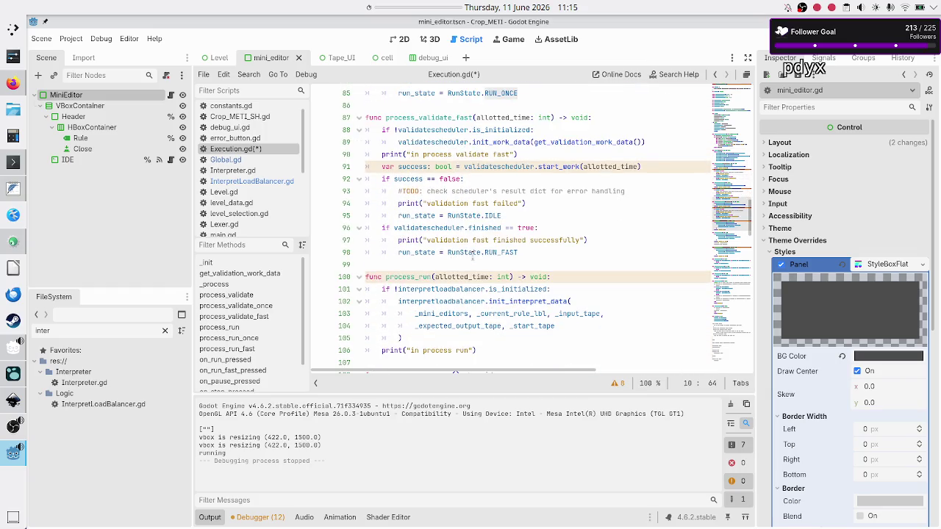
pyautogui.scroll(-4, 473, 256)
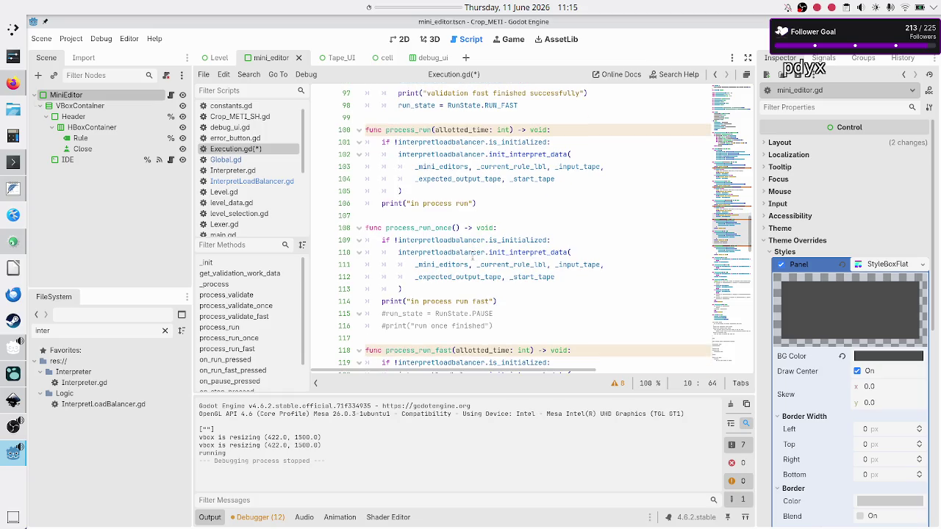
pyautogui.doubleClick(482, 314)
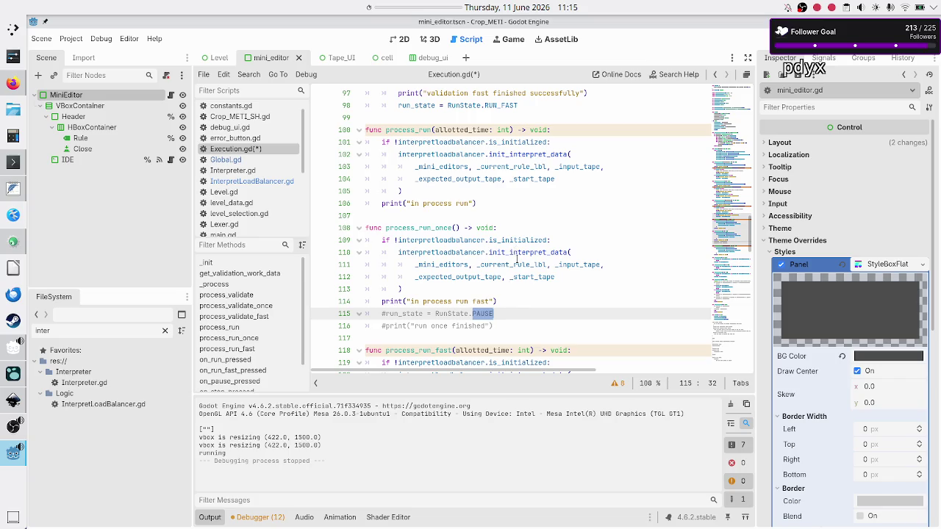
pyautogui.scroll(-8, 517, 259)
pyautogui.scroll(-2, 517, 259)
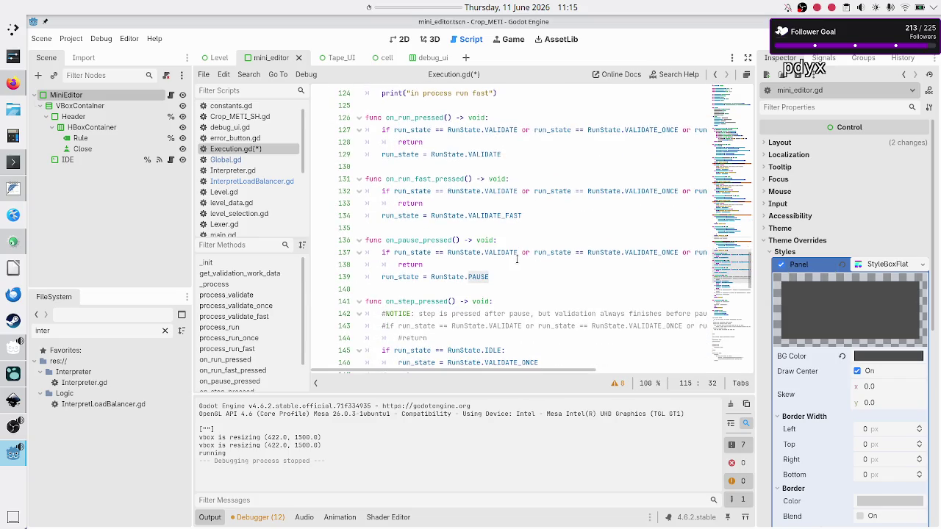
pyautogui.click(511, 266)
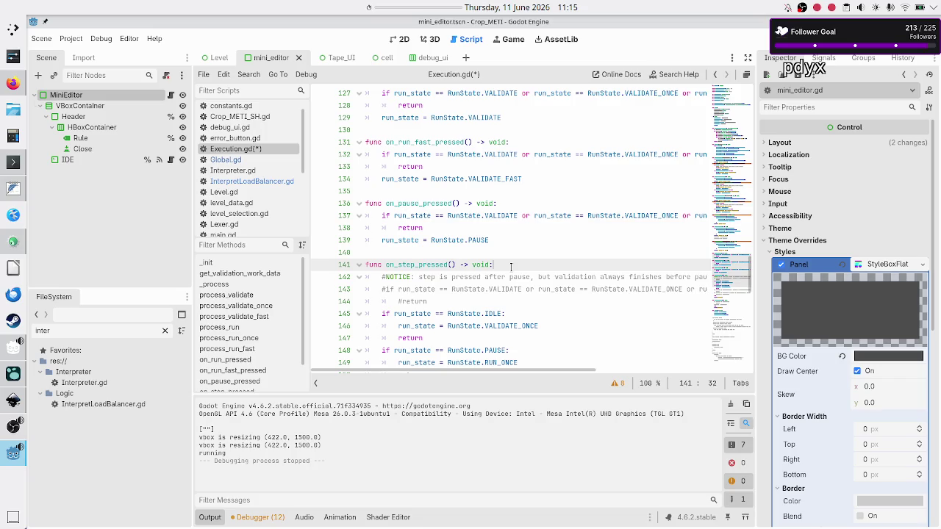
# Step: Turn the NOTICE comment into a BUG note, adding 'while' and 'when run was pressed first'
pyautogui.press('Down')
pyautogui.press('Right')
pyautogui.press('Right')
pyautogui.press('Right')
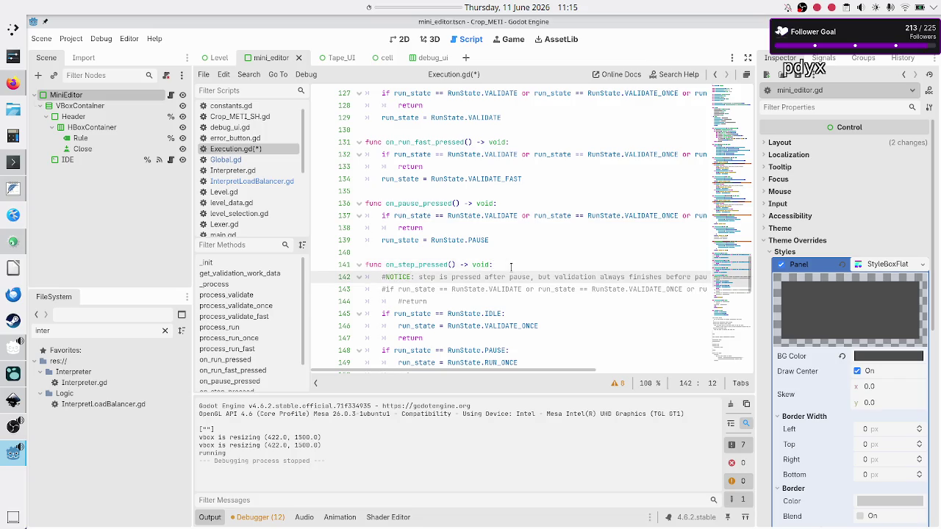
pyautogui.press('BackSpace')
pyautogui.press('BackSpace')
pyautogui.press('BackSpace')
pyautogui.write('BUG')
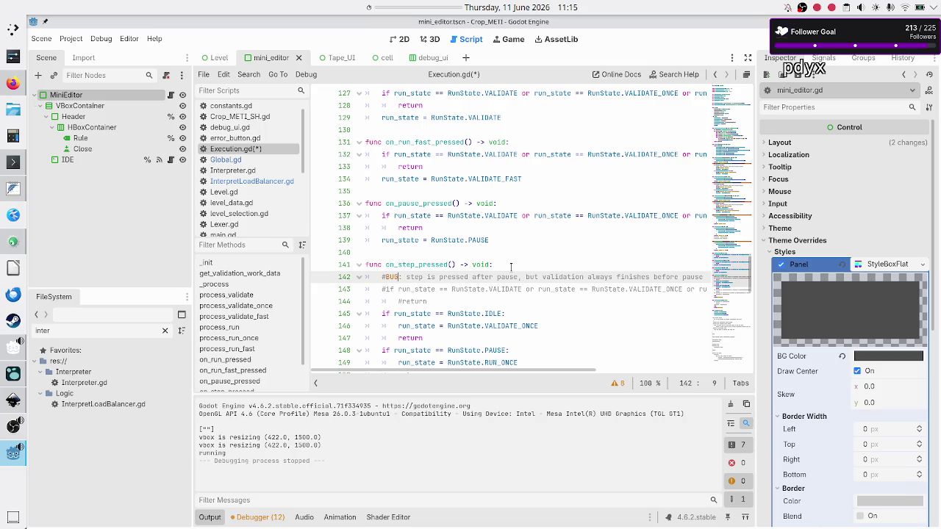
pyautogui.press('Right')
pyautogui.write('while')
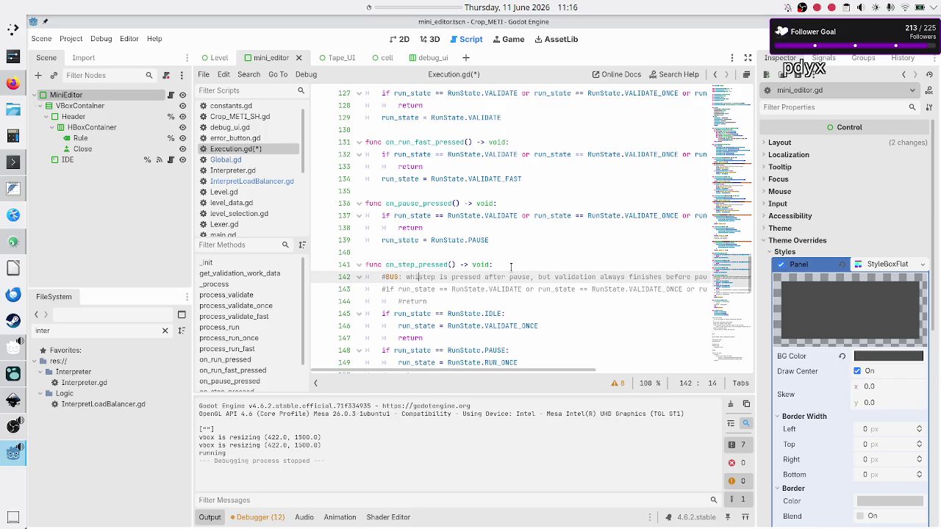
pyautogui.hotkey('ctrl', 'Right')
pyautogui.hotkey('ctrl', 'Right')
pyautogui.hotkey('ctrl', 'Right')
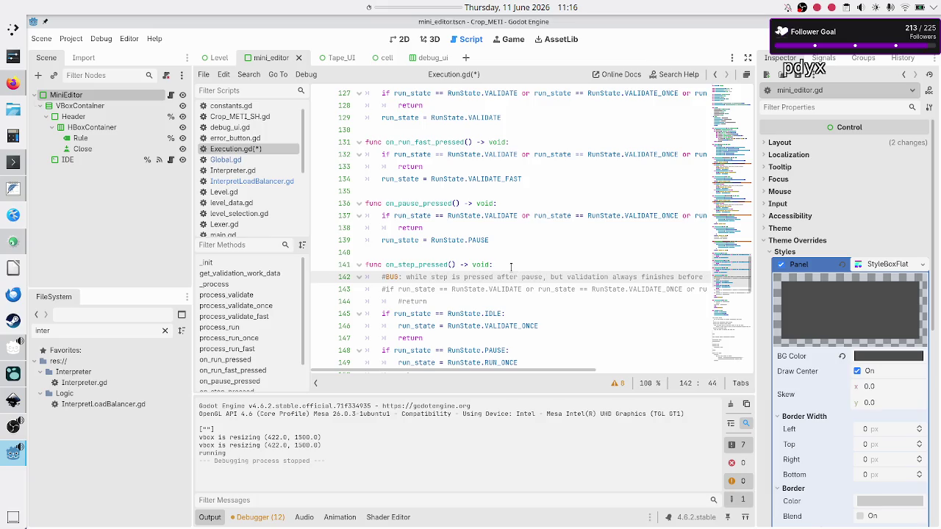
pyautogui.write('when ru')
pyautogui.write('n was ')
pyautogui.write('pressed fir')
pyautogui.write('st')
pyautogui.press('BackSpace')
pyautogui.press('BackSpace')
pyautogui.press('BackSpace')
pyautogui.write('a')
pyautogui.press('BackSpace')
pyautogui.write('w/')
# Step: Split the comment onto a second '#' line and correct 'finisnes' to 'finishing'
pyautogui.press('Delete')
pyautogui.press('Return')
pyautogui.write('#')
pyautogui.hotkey('ctrl', 'Right')
pyautogui.hotkey('ctrl', 'Right')
pyautogui.hotkey('ctrl', 'Right')
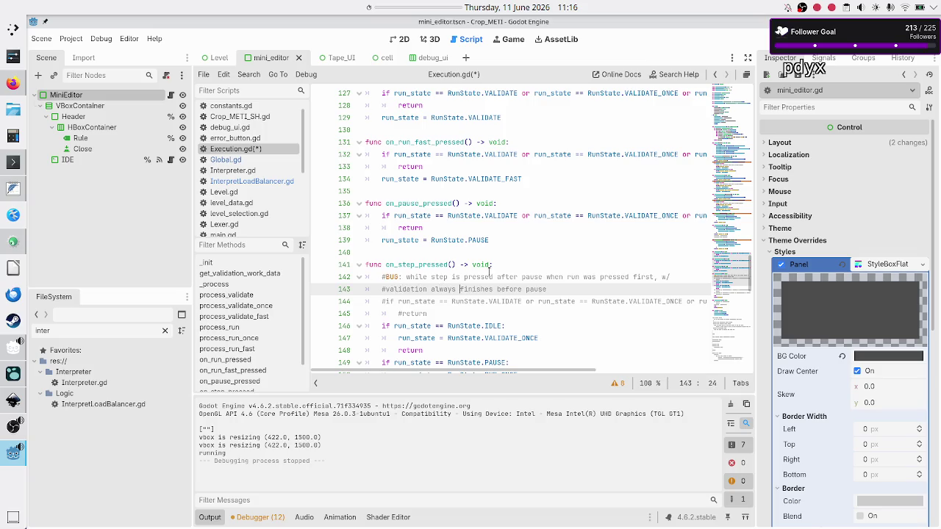
pyautogui.press('BackSpace')
pyautogui.press('BackSpace')
pyautogui.press('BackSpace')
pyautogui.write('hing')
pyautogui.press('Down')
pyautogui.press('Home')
pyautogui.press('Home')
pyautogui.press('Left')
# Step: Briefly check the Inkscape mockup, then return to the first BUG comment line
pyautogui.press('Up')
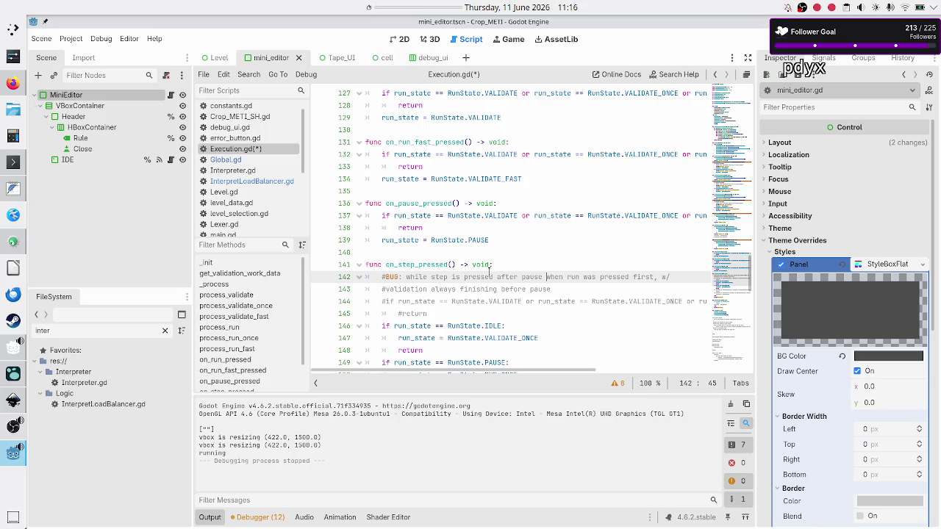
pyautogui.press('Right')
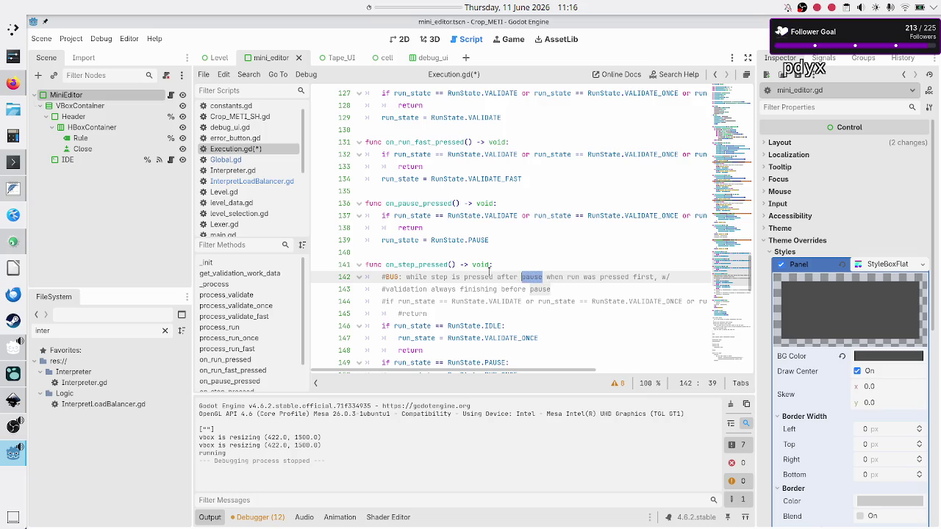
pyautogui.hotkey('alt', 'Tab')
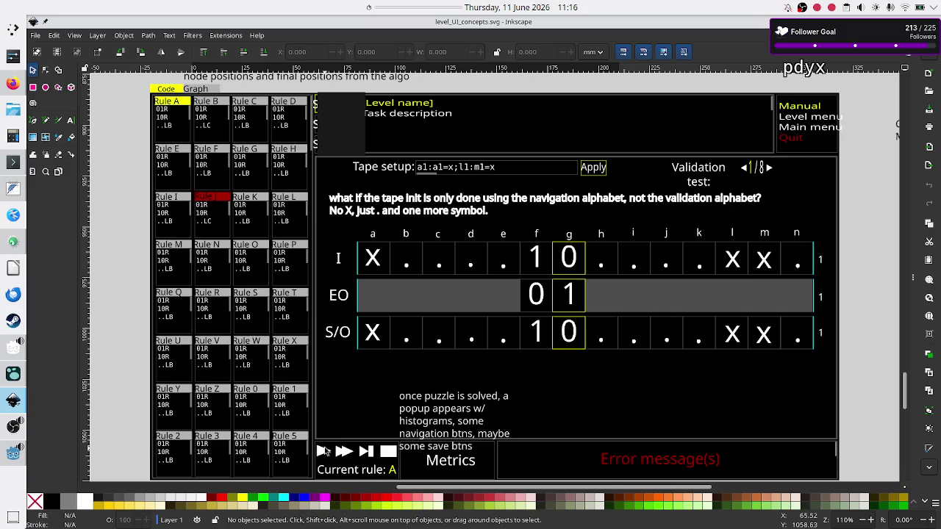
pyautogui.hotkey('alt', 'Tab')
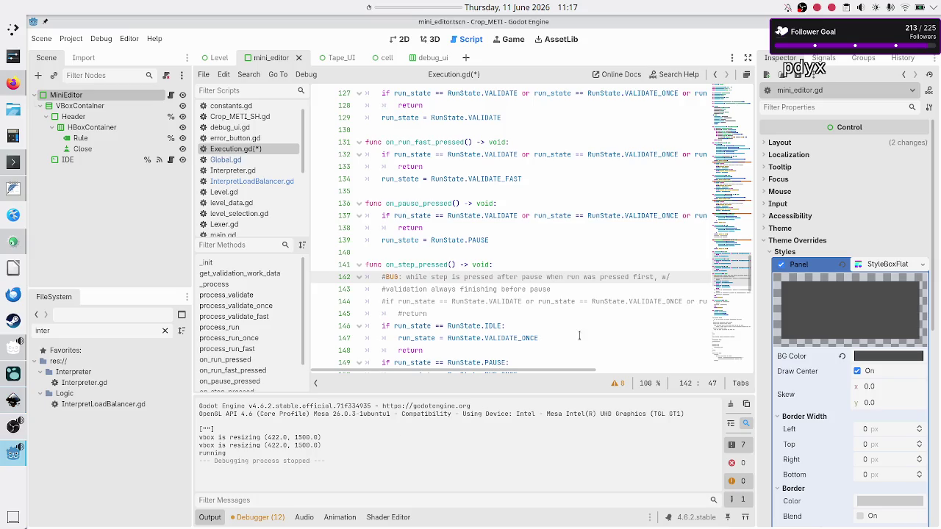
pyautogui.press('Down')
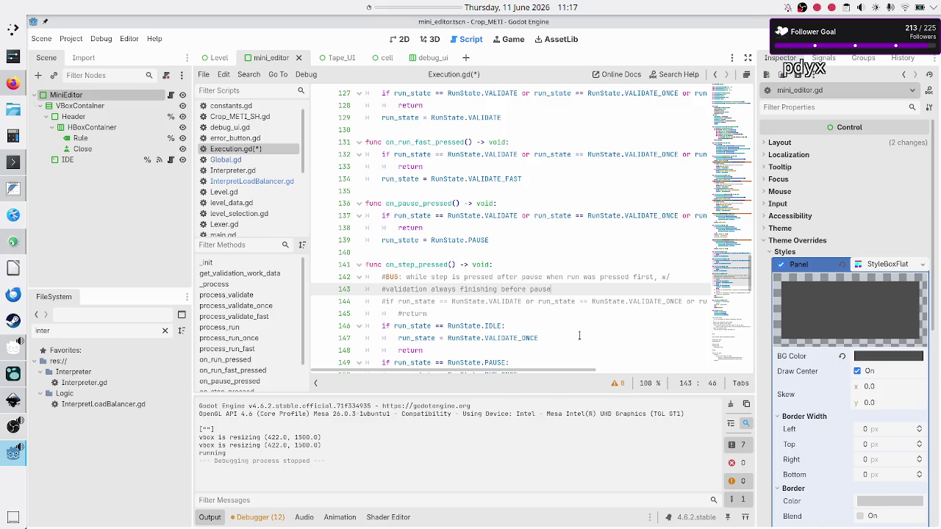
pyautogui.press('Up')
pyautogui.press('Up')
pyautogui.press('Home')
pyautogui.press('Down')
# Step: Replace 'is' with 'can be' and append 'unfortunately it can also be pressed'
pyautogui.hotkey('ctrl', 'Right')
pyautogui.hotkey('ctrl', 'Right')
pyautogui.hotkey('ctrl', 'Right')
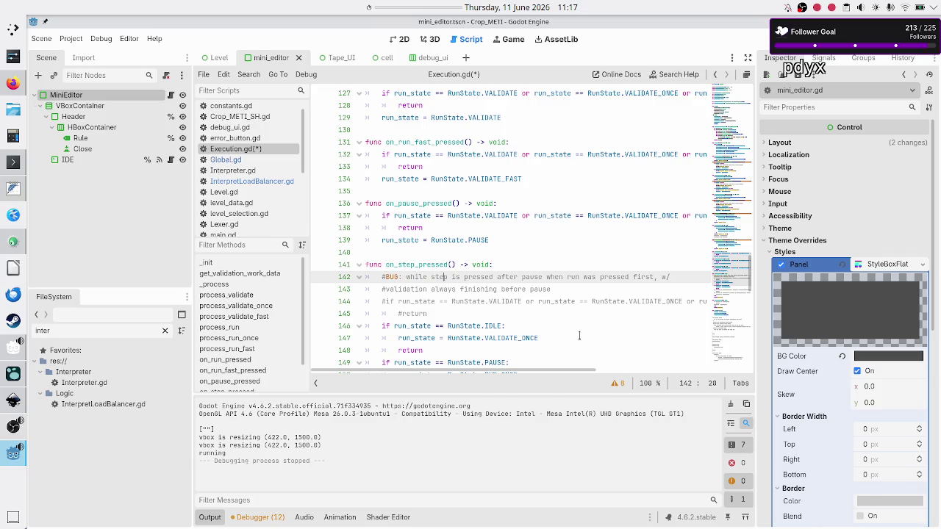
pyautogui.press('BackSpace')
pyautogui.press('BackSpace')
pyautogui.write('can be')
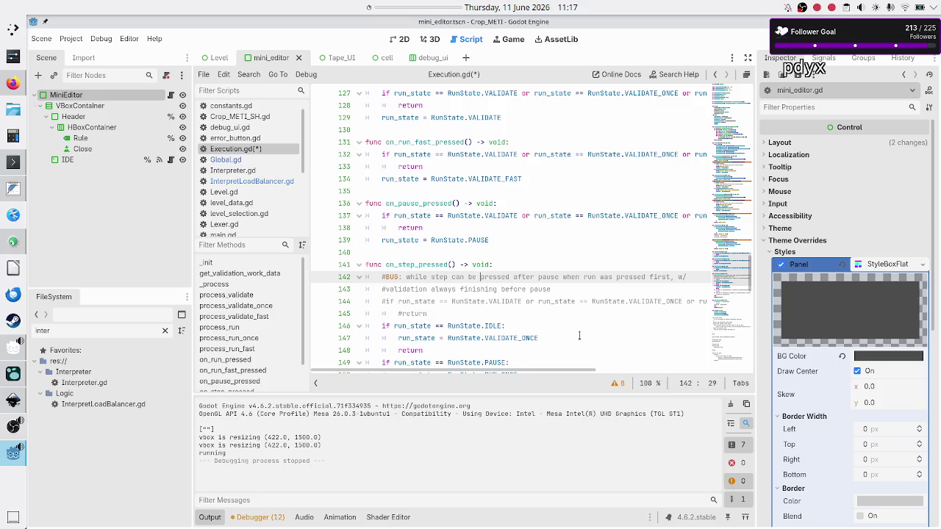
pyautogui.press('Home')
pyautogui.press('Down')
pyautogui.press('Down')
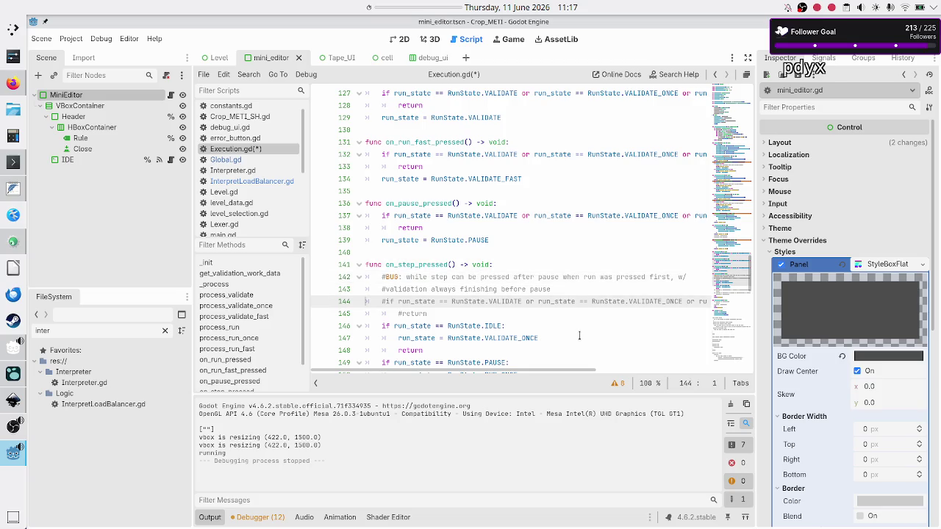
pyautogui.press('Left')
pyautogui.write('u')
pyautogui.write('nfor')
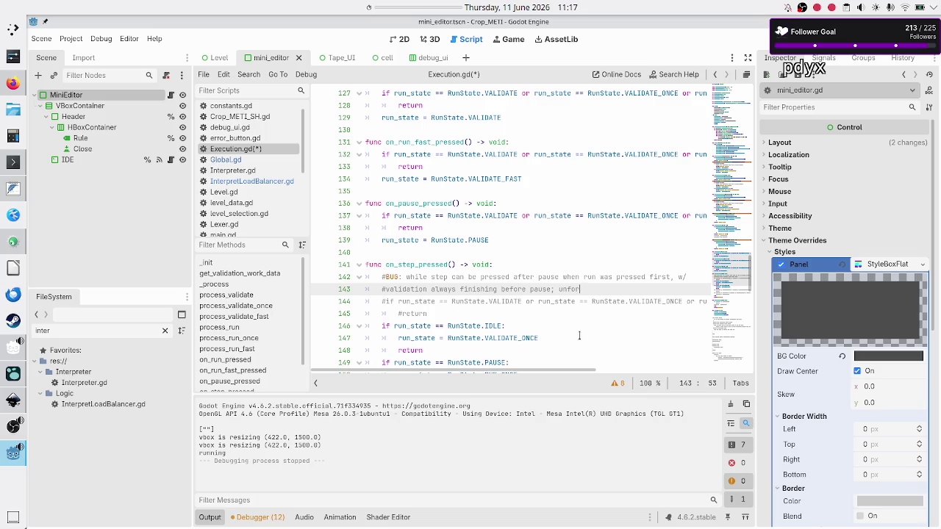
pyautogui.write('tunately it can also be pressed')
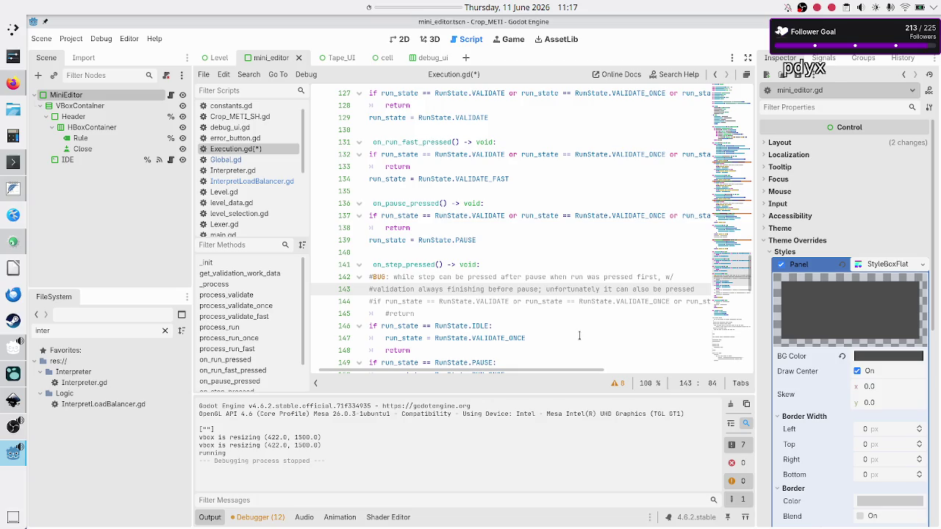
# Step: Add the line '#from IDLE so only one LOC is validated. Pressing step again would break, since'
pyautogui.press('Return')
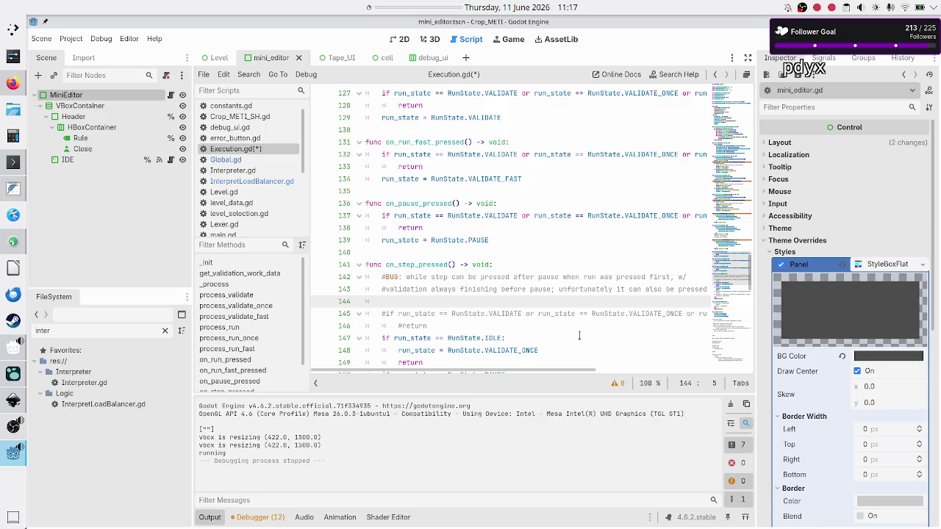
pyautogui.write('#fro')
pyautogui.write('m IDLE')
pyautogui.write(', so')
pyautogui.write('only ')
pyautogui.write('one LOC is')
pyautogui.write(' validate')
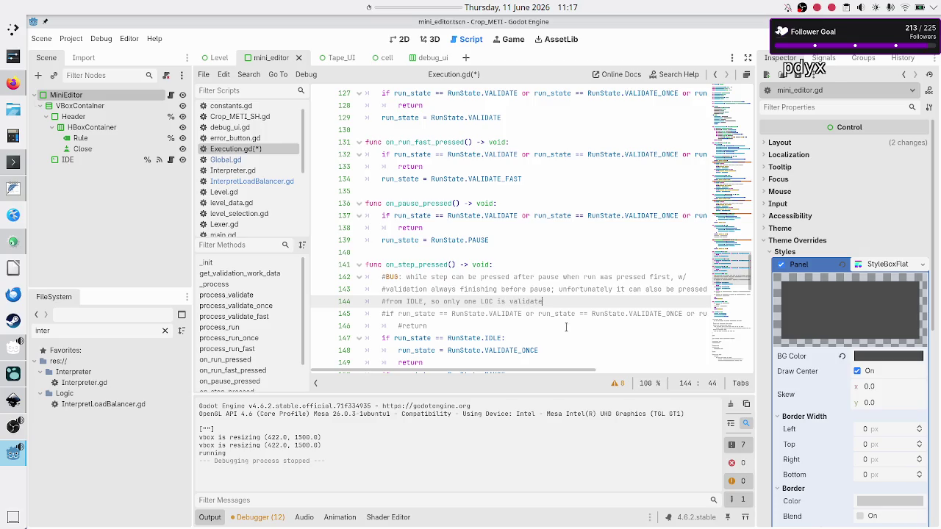
pyautogui.write('d. Pressing step again ')
pyautogui.write('would break,')
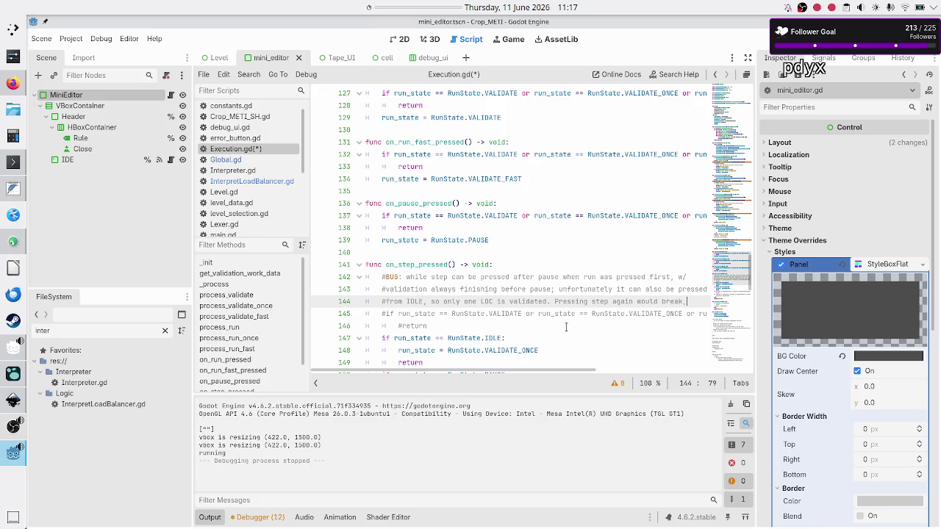
pyautogui.write(' since')
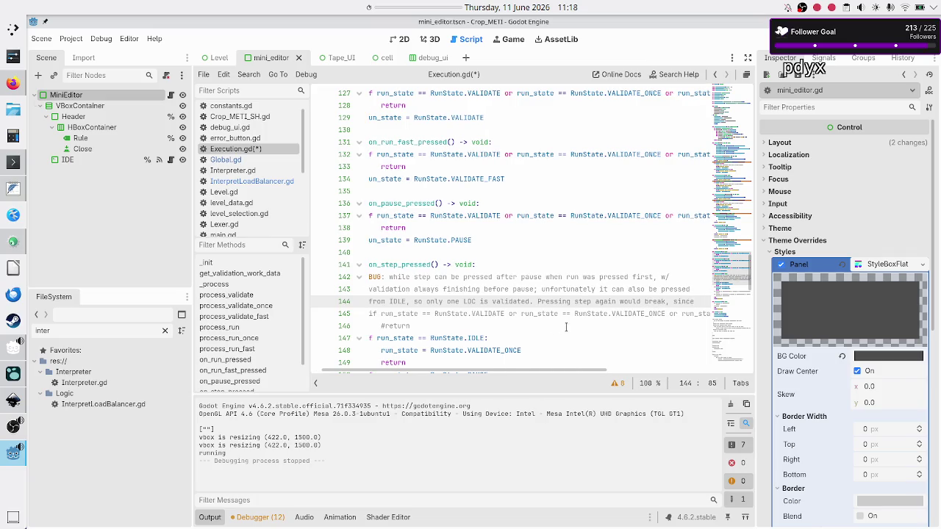
# Step: Add the line '#the next line isn't validated. After step state goes into'
pyautogui.press('Return')
pyautogui.hscroll(-1, 566, 328)
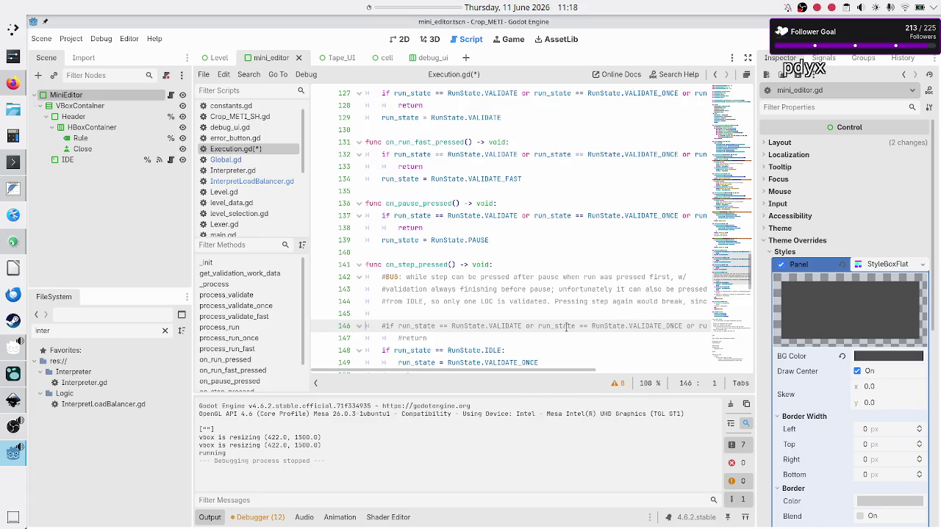
pyautogui.write('#th')
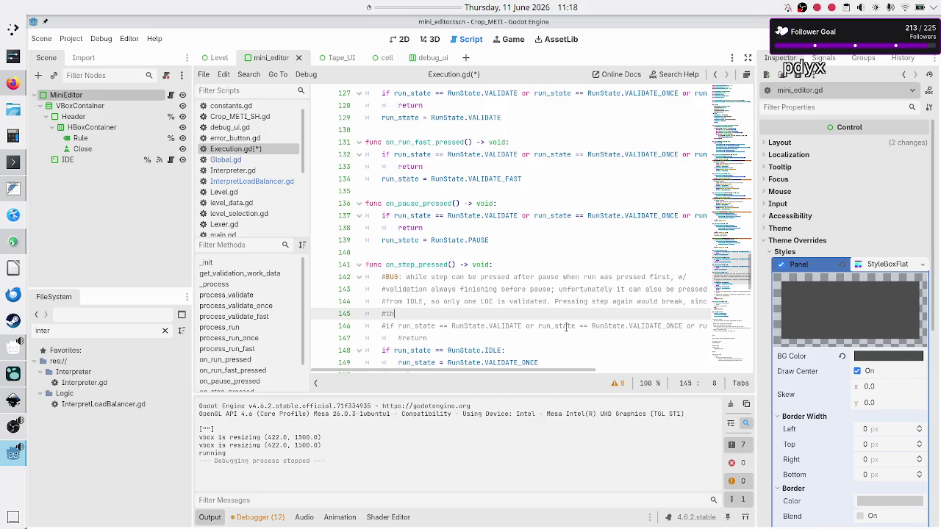
pyautogui.write("e next line isn't")
pyautogui.write(' validated.')
pyautogui.write(' After step')
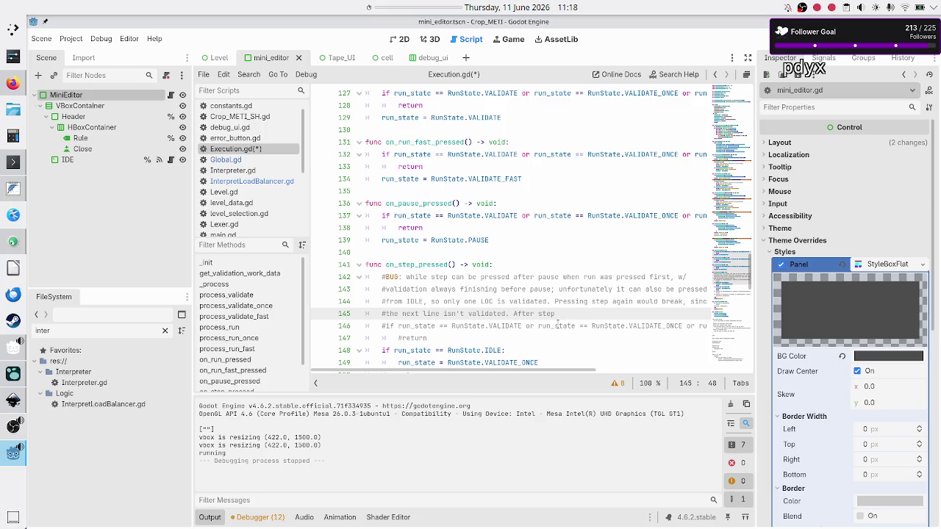
pyautogui.write('state goes ')
pyautogui.write('into')
pyautogui.scroll(2, 457, 218)
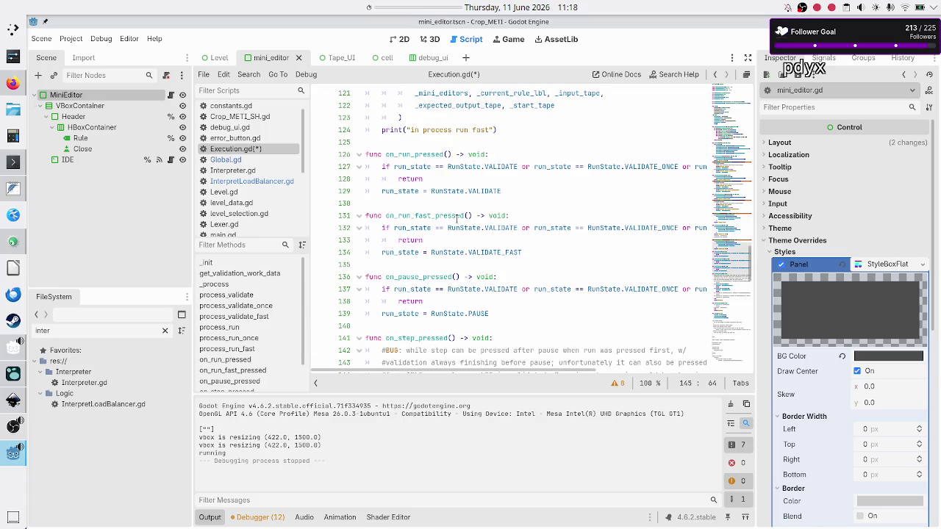
pyautogui.scroll(5, 456, 218)
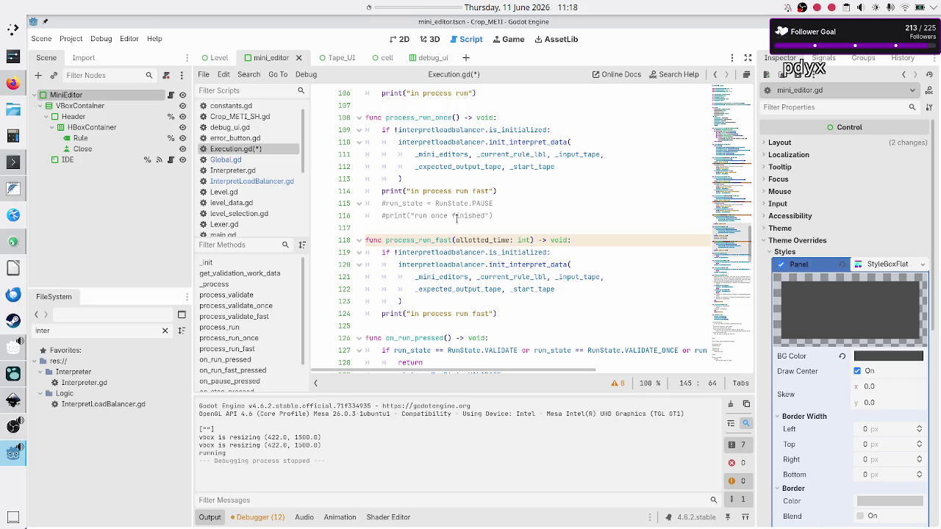
# Step: Check the commented-out PAUSE assignment on line 115
pyautogui.scroll(1, 456, 219)
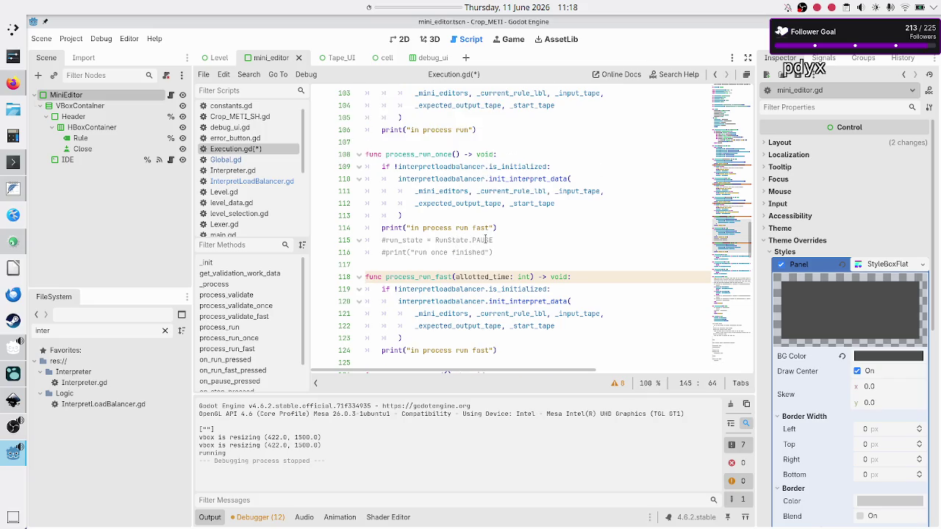
pyautogui.doubleClick(488, 240)
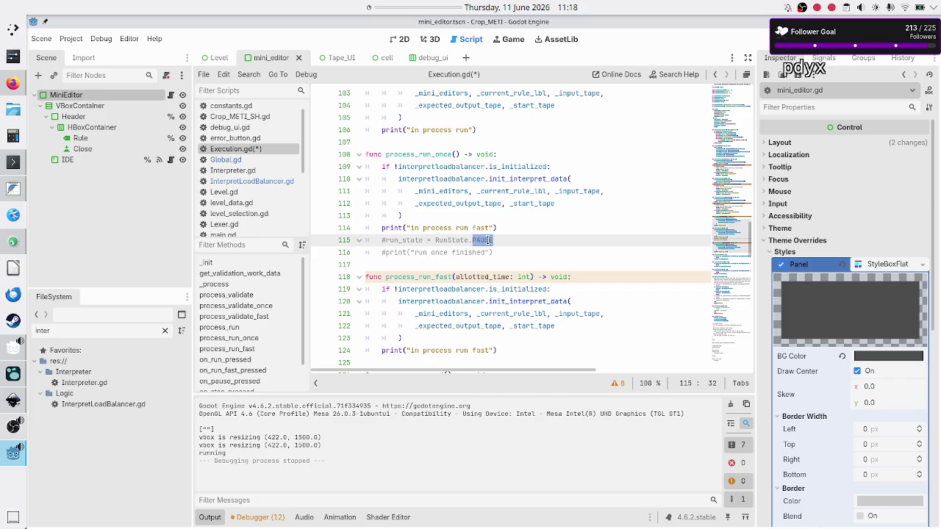
pyautogui.scroll(-9, 545, 260)
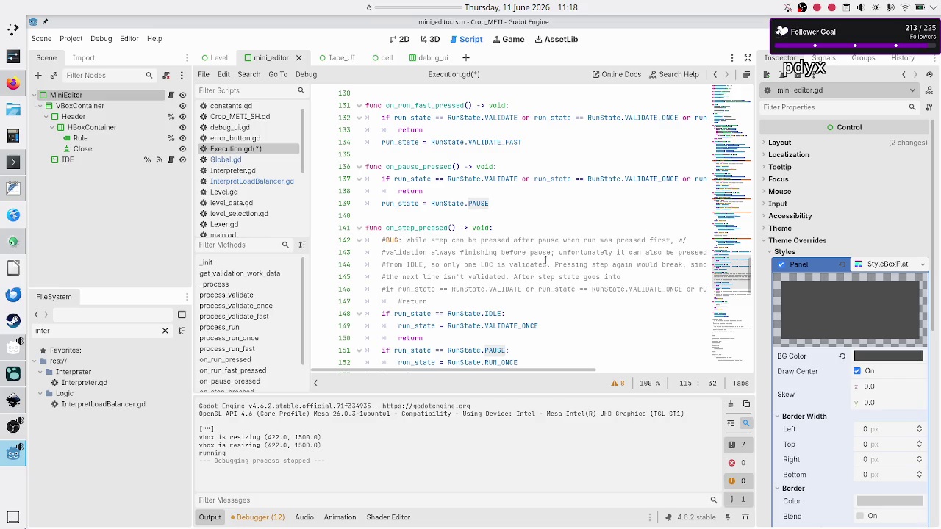
# Step: End line 145 with 'pausefirst … hence' and add '#the initial assumption is wrong!'
pyautogui.click(636, 277)
pyautogui.write('pause')
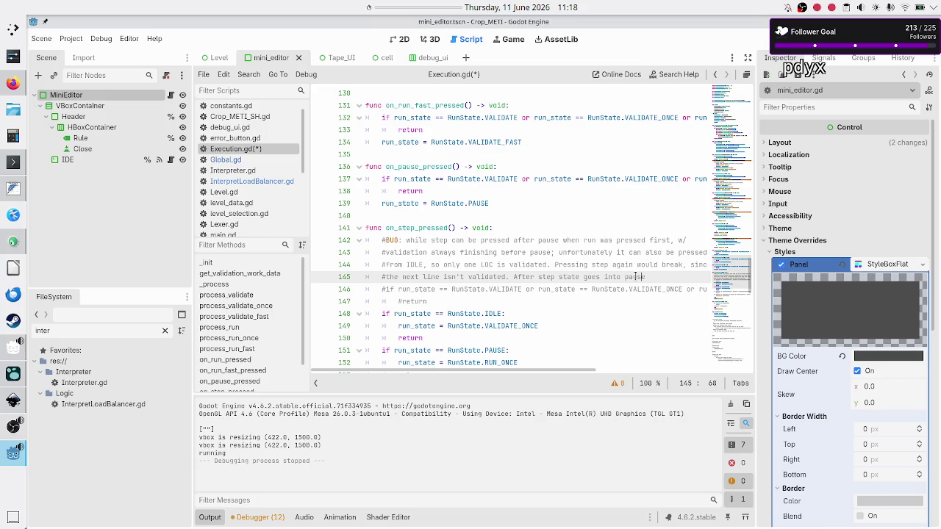
pyautogui.write('first')
pyautogui.press('End')
pyautogui.write('hence')
pyautogui.press('Return')
pyautogui.write('#the ')
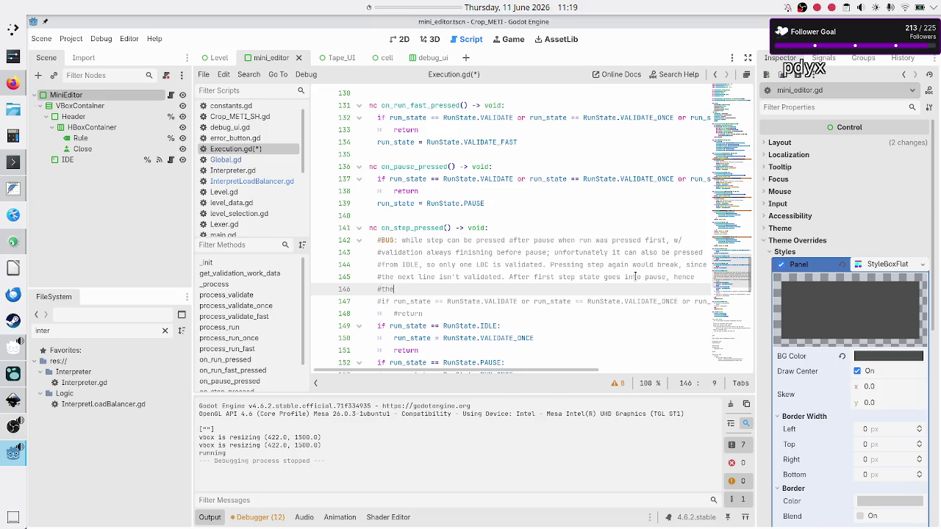
pyautogui.write('initial assum')
pyautogui.write('ption is w')
pyautogui.write('rong!')
# Step: Select the phrase about validation finishing before pause, then switch to the Inkscape mockup
pyautogui.press('Up')
pyautogui.press('Up')
pyautogui.press('Up')
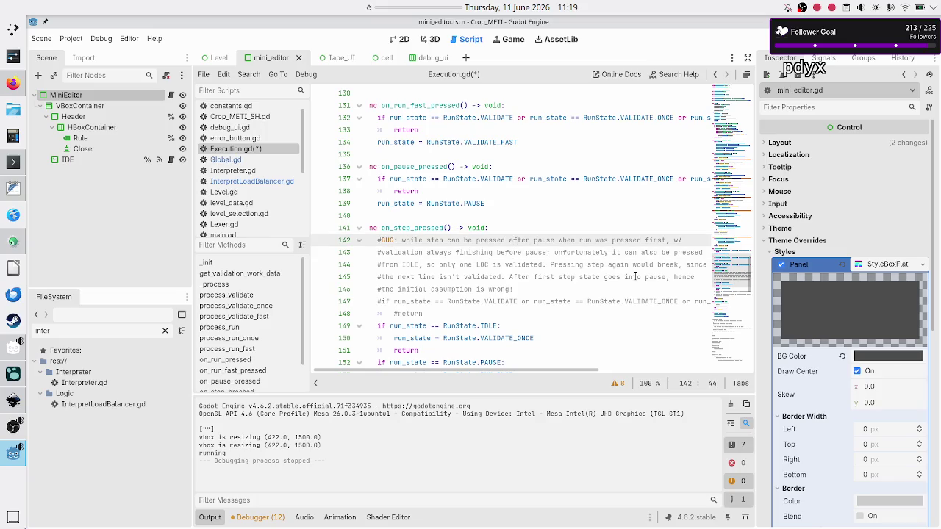
pyautogui.press('Down')
pyautogui.press('Left')
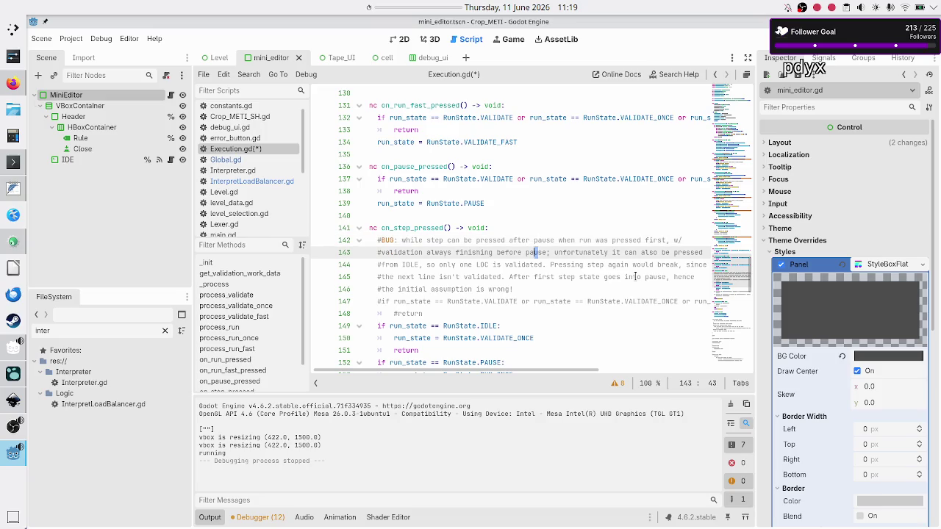
pyautogui.hotkey('shift', 'Left')
pyautogui.hotkey('shift', 'Left')
pyautogui.hotkey('shift', 'Left')
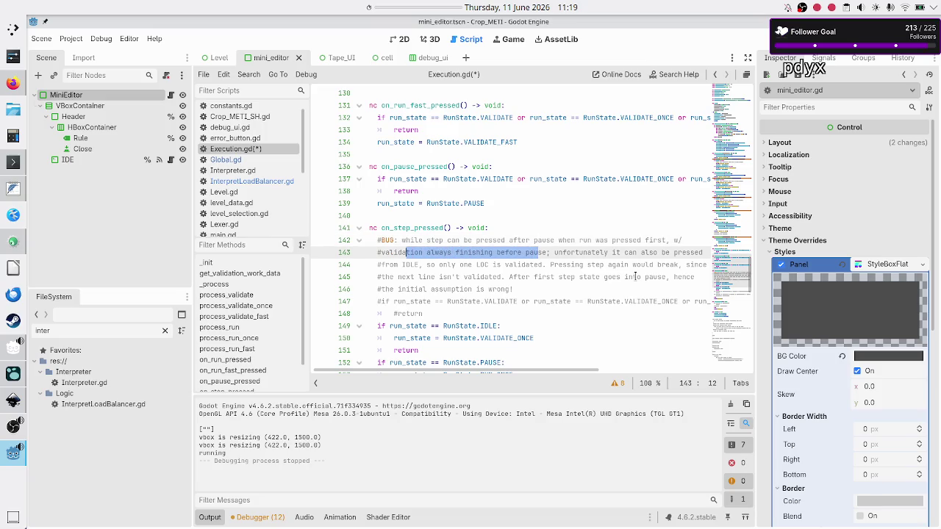
pyautogui.hotkey('alt', 'Tab')
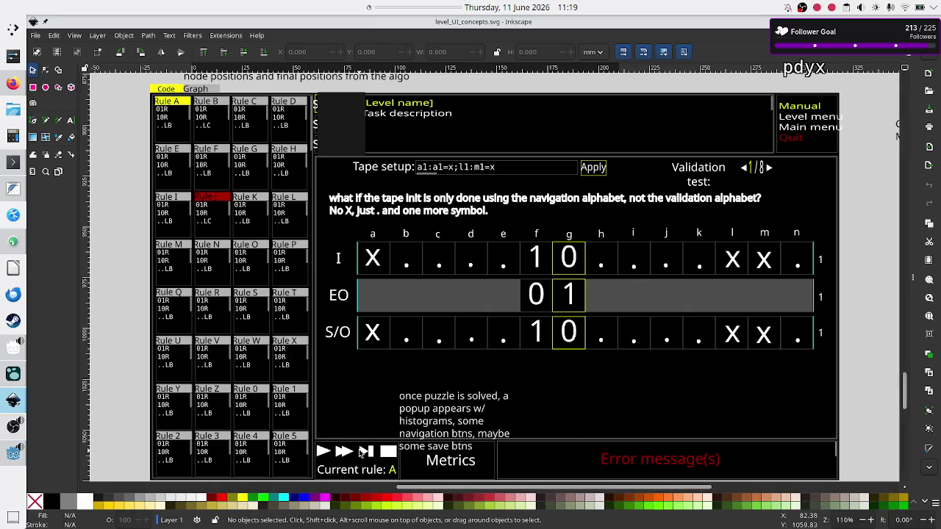
# Step: Select and deselect the mockup's step button group, then return to Execution.gd in Godot
pyautogui.click(361, 453)
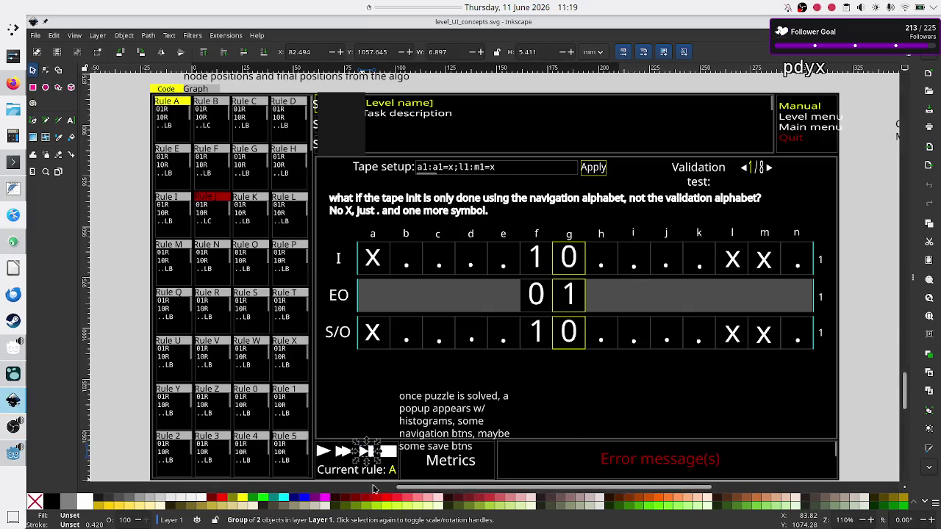
pyautogui.click(123, 425)
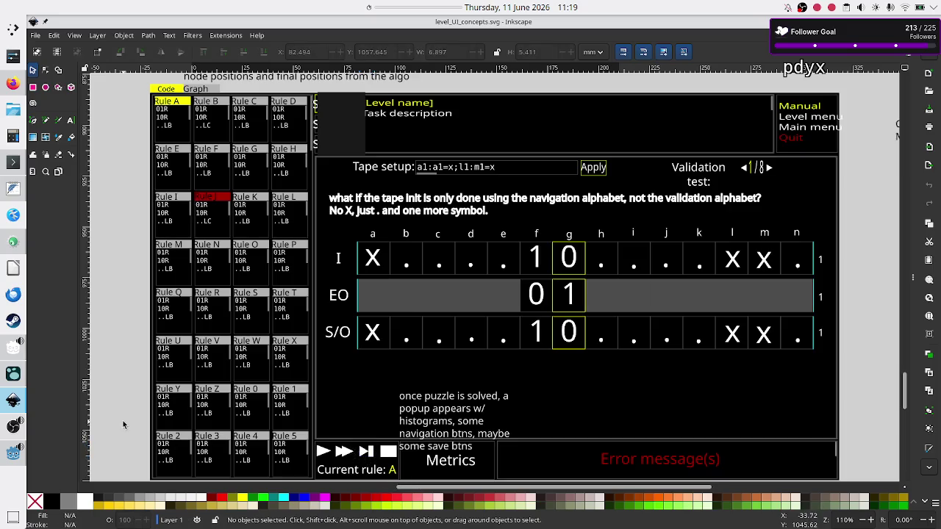
pyautogui.hotkey('alt', 'Tab')
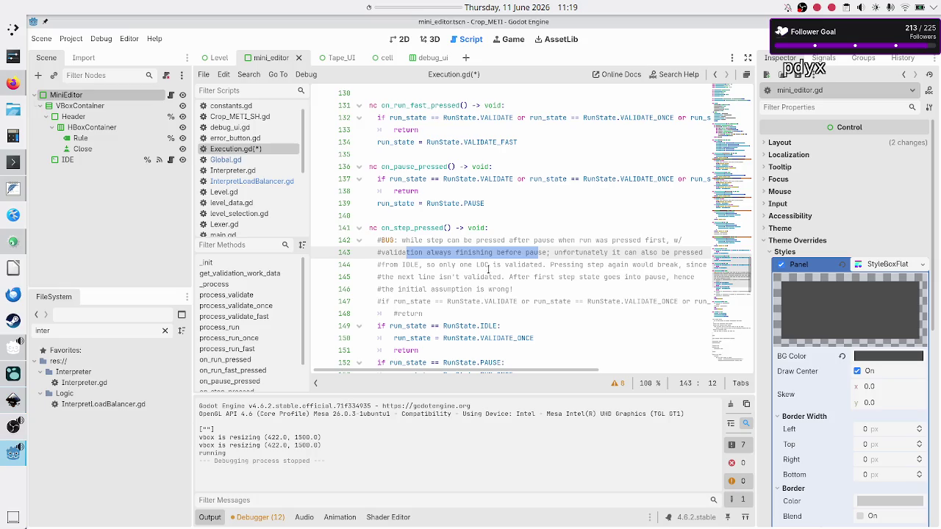
# Step: Review the on_pause_pressed lines and save Execution.gd with Ctrl+S
pyautogui.click(488, 265)
pyautogui.scroll(2, 486, 270)
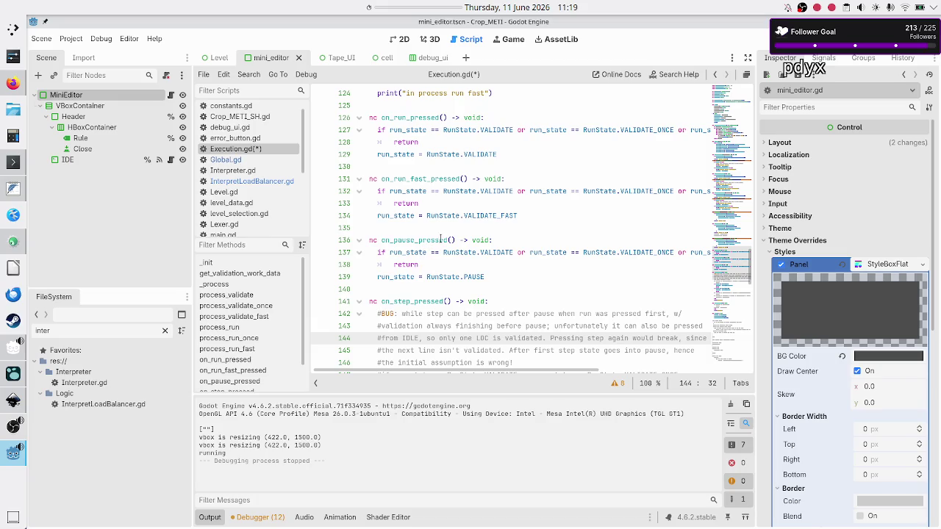
pyautogui.press('Up')
pyautogui.press('Up')
pyautogui.press('Up')
pyautogui.press('Up')
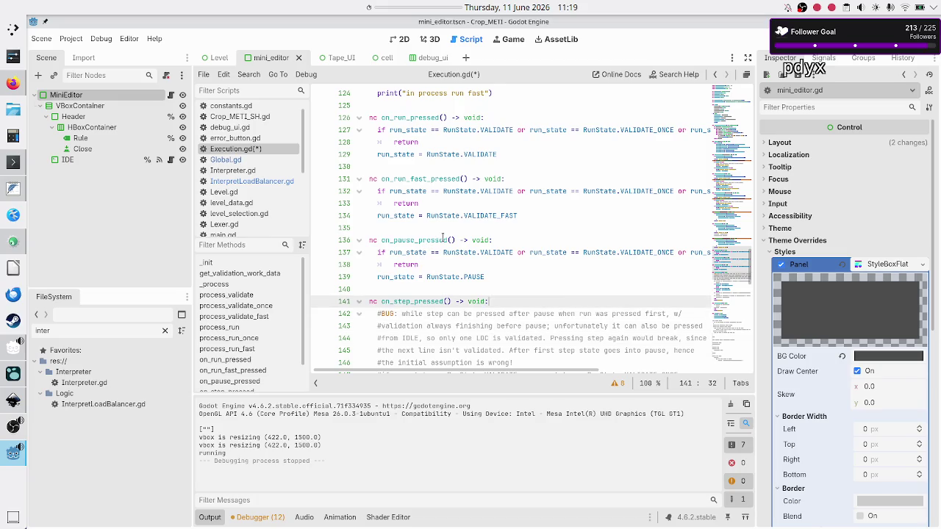
pyautogui.press('Down')
pyautogui.press('Down')
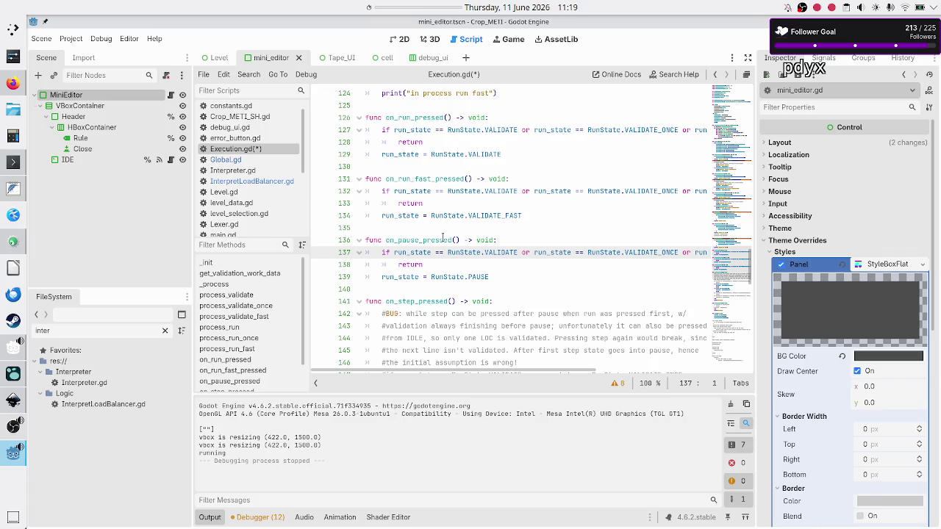
pyautogui.press('Down')
pyautogui.press('Down')
pyautogui.press('Up')
pyautogui.press('Up')
pyautogui.press('Down')
pyautogui.press('Down')
pyautogui.press('Down')
pyautogui.hotkey('ctrl', 's')
# Step: Scroll up to _process and place the caret after the match's VALIDATE_FAST branch
pyautogui.scroll(20, 472, 178)
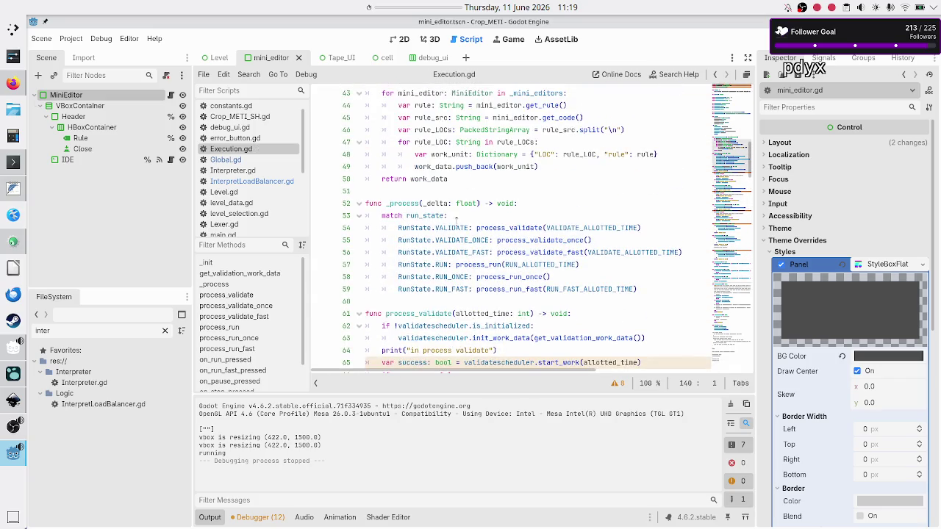
pyautogui.doubleClick(408, 204)
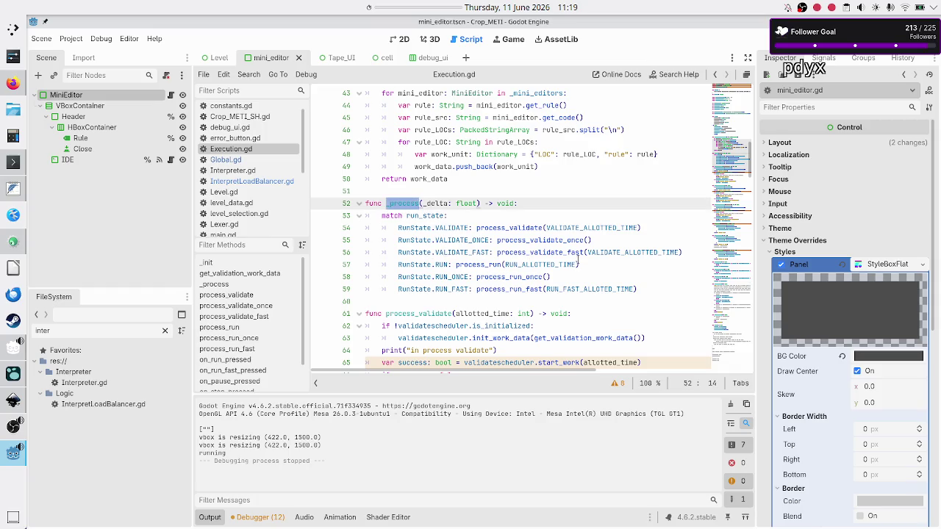
pyautogui.click(687, 255)
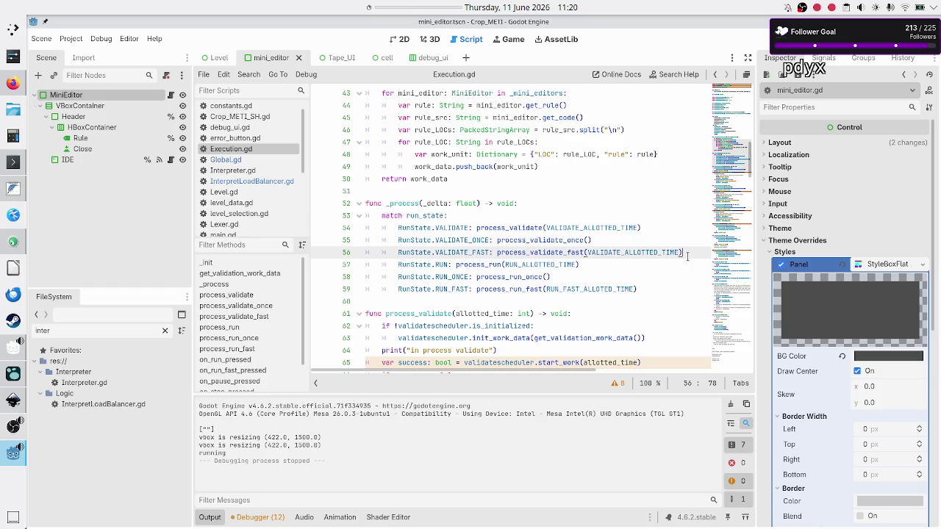
pyautogui.press('Up')
pyautogui.press('Up')
pyautogui.press('Up')
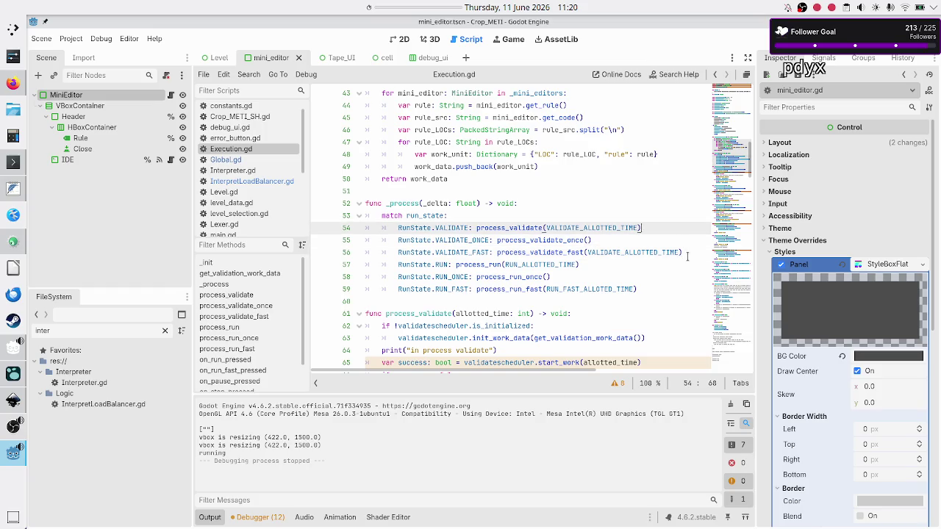
# Step: Add a RunState.PAUSE pattern line at the top of the _process match block
pyautogui.press('Return')
pyautogui.write('RUN')
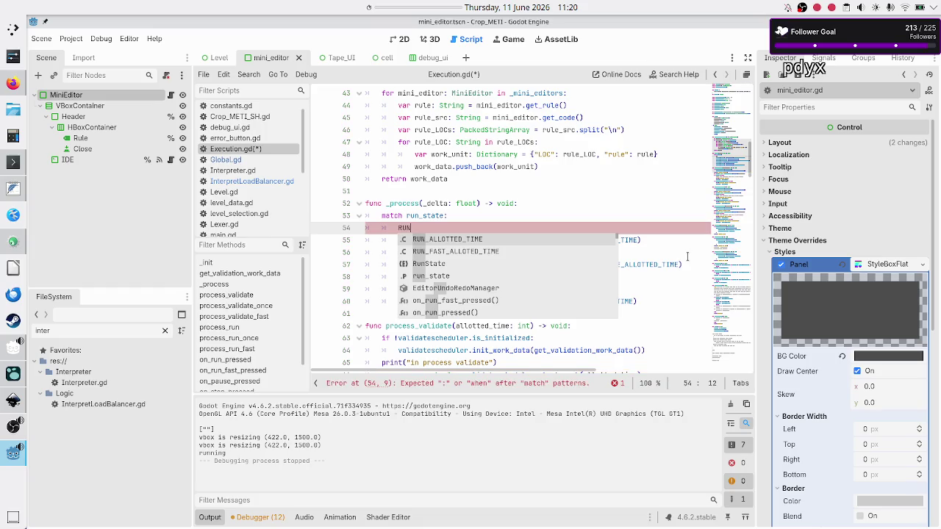
pyautogui.press('BackSpace')
pyautogui.press('BackSpace')
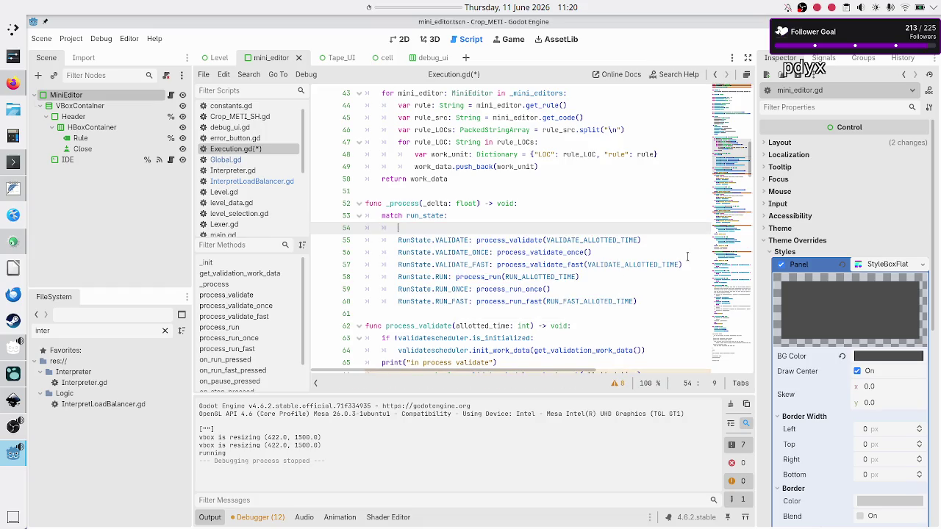
pyautogui.write('RunS')
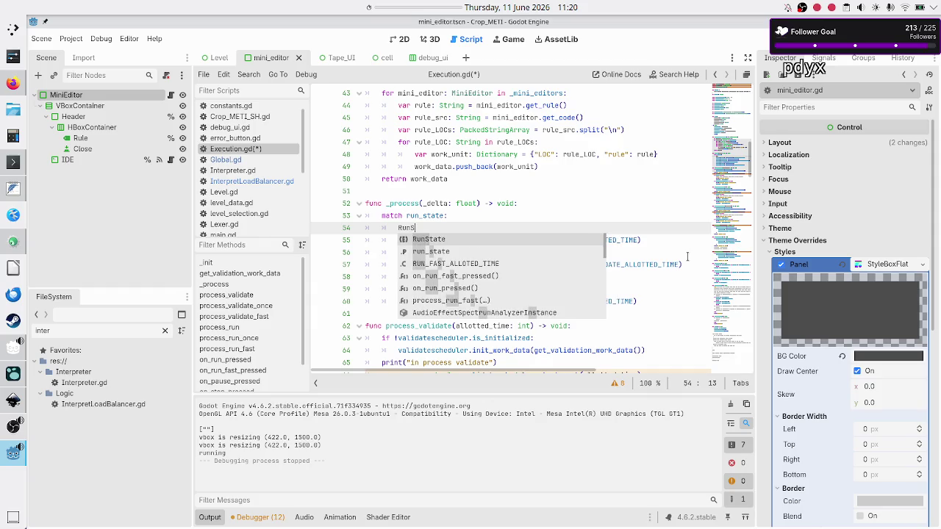
pyautogui.press('Return')
pyautogui.write('.PAUSE:')
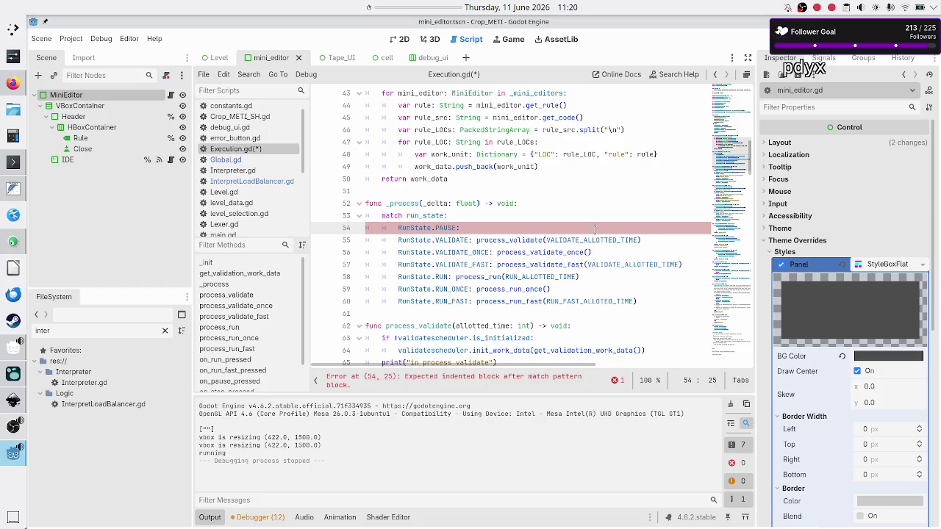
# Step: Go down to on_pause_pressed and select its if/return guard on lines 138–139
pyautogui.scroll(-14, 599, 229)
pyautogui.scroll(-4, 586, 235)
pyautogui.scroll(4, 586, 235)
pyautogui.scroll(-11, 586, 236)
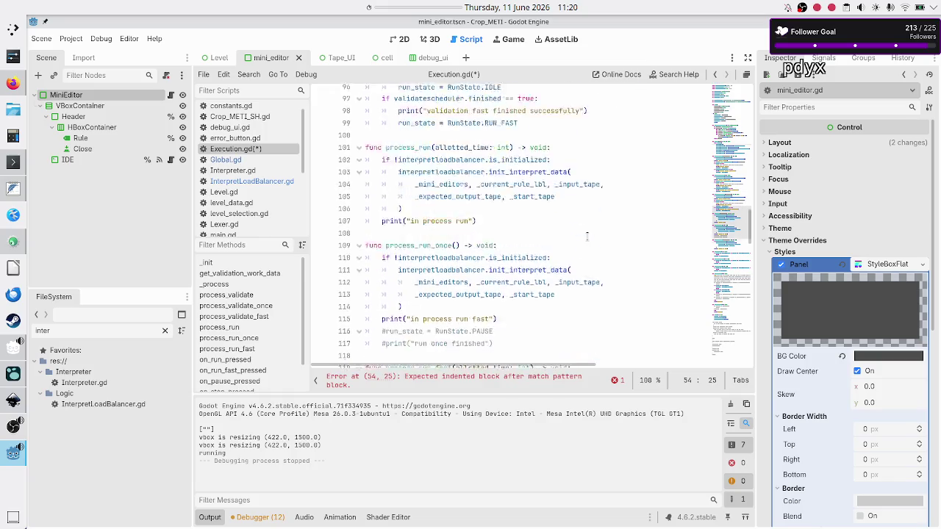
pyautogui.scroll(-3, 587, 236)
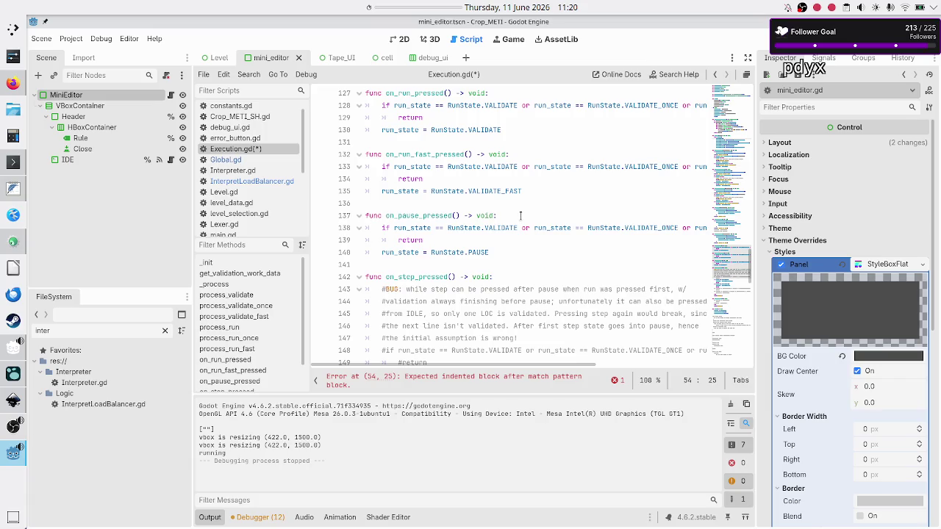
pyautogui.click(520, 215)
pyautogui.press('Down')
pyautogui.press('Down')
pyautogui.press('Down')
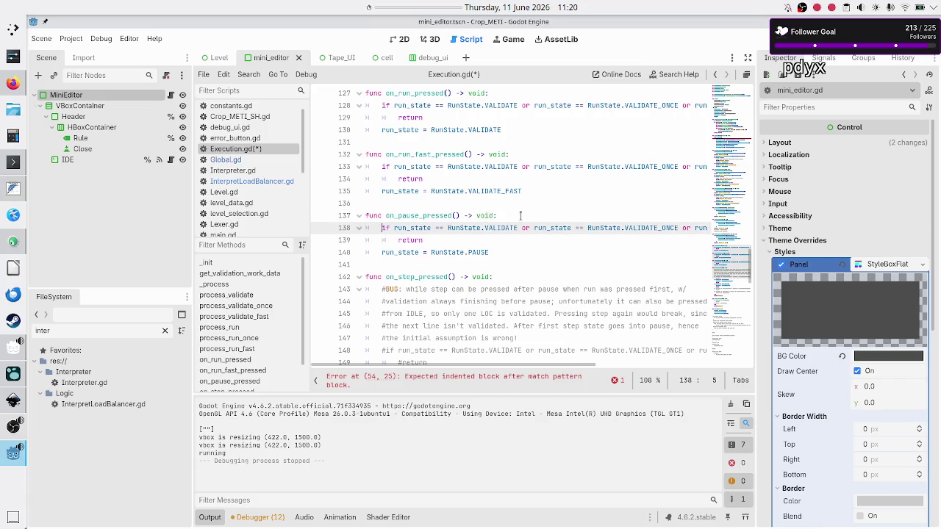
pyautogui.press('Home')
pyautogui.hotkey('shift', 'Down')
pyautogui.hotkey('shift', 'Left')
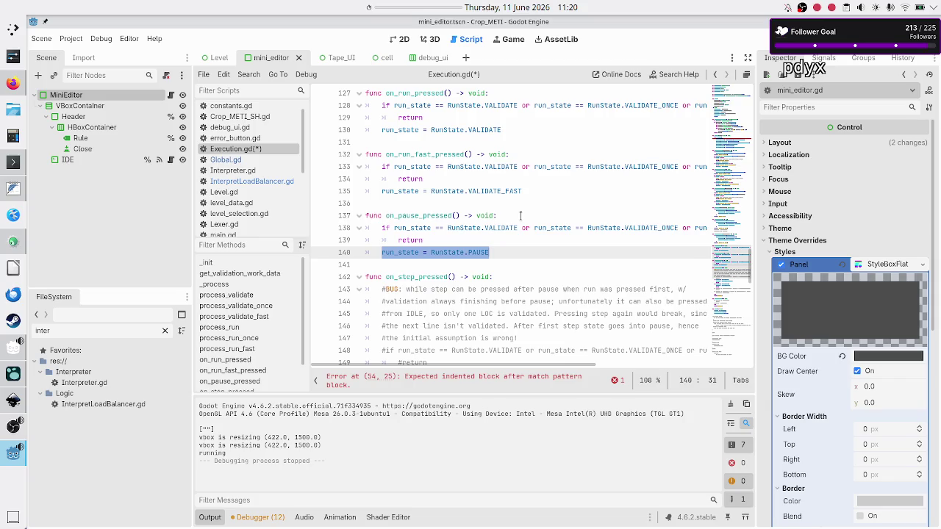
pyautogui.press('Up')
pyautogui.press('Up')
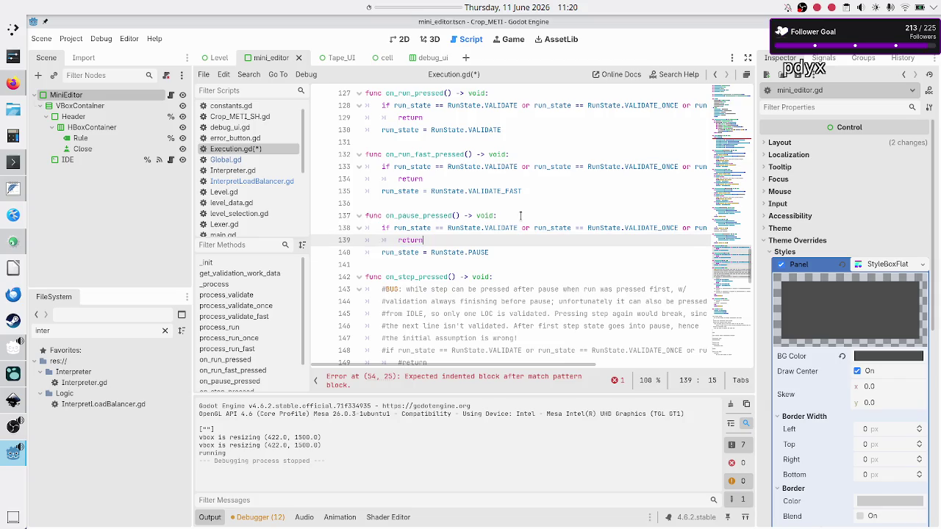
pyautogui.press('Home')
pyautogui.press('Home')
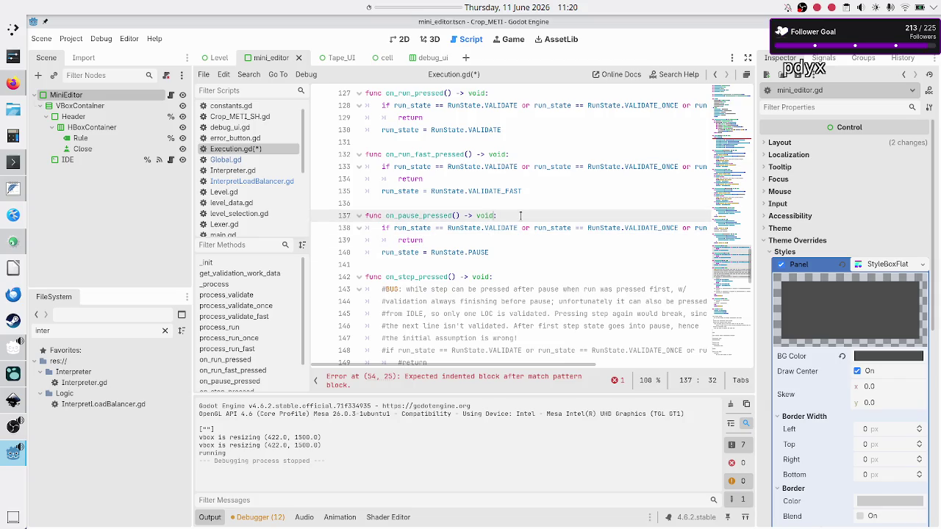
pyautogui.hotkey('shift', 'Down')
pyautogui.hotkey('shift', 'Down')
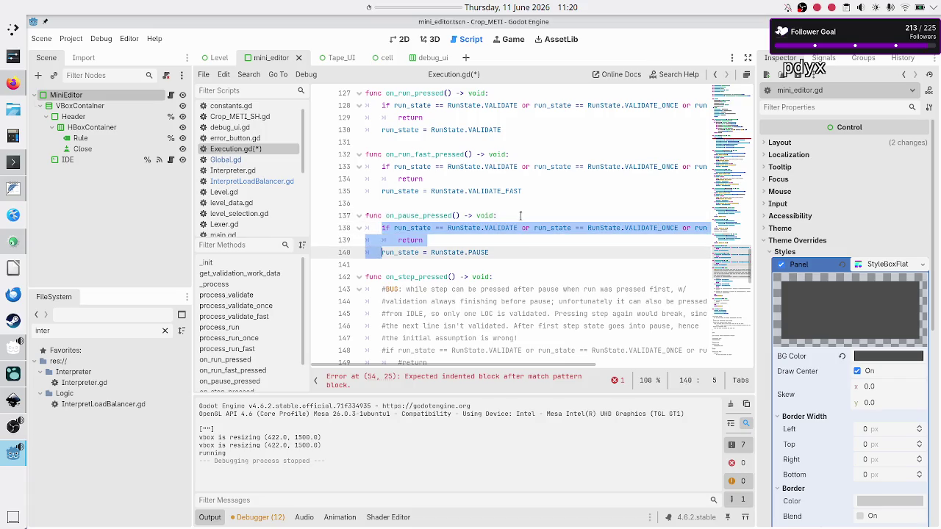
# Step: Comment out guard lines 138–139 with Ctrl+K, then save Execution.gd
pyautogui.hotkey('shift', 'Left')
pyautogui.hotkey('shift', 'Left')
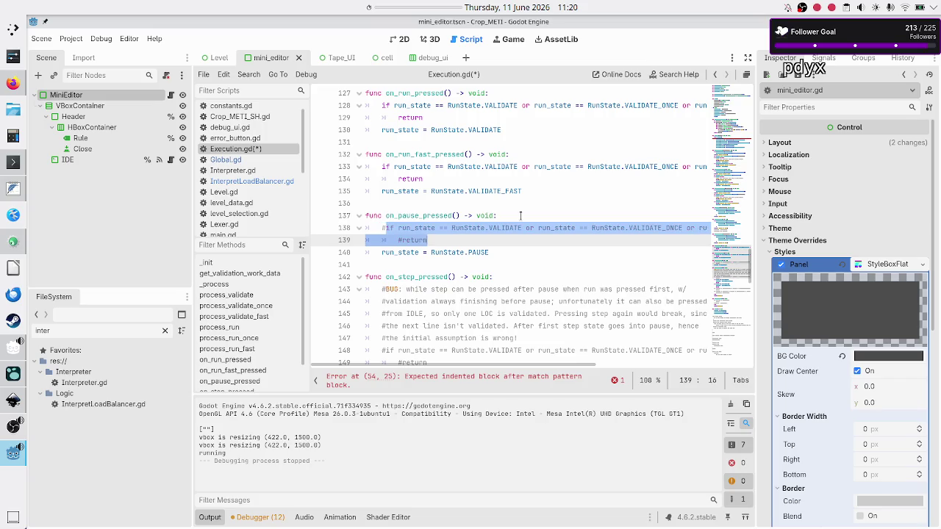
pyautogui.hotkey('ctrl', 'k')
pyautogui.press('Up')
pyautogui.press('Up')
pyautogui.press('Down')
pyautogui.press('Down')
pyautogui.press('Down')
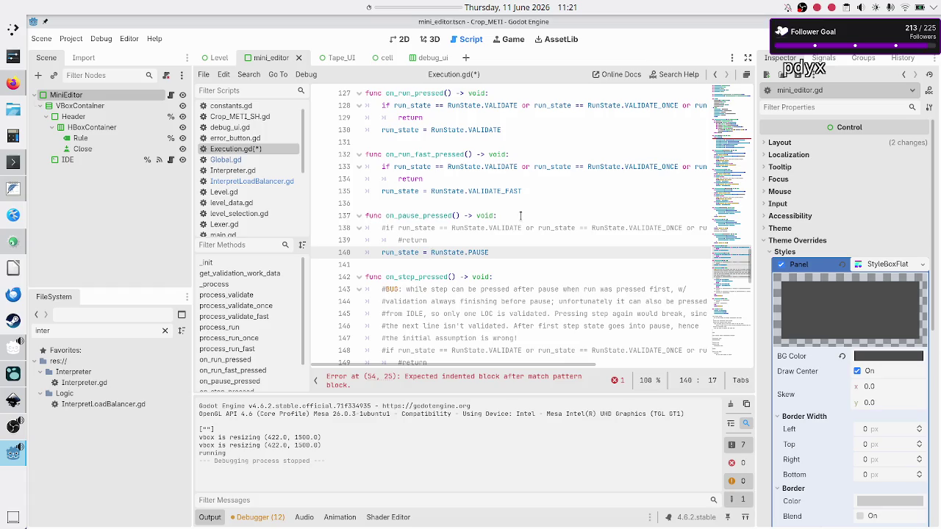
pyautogui.hotkey('ctrl', 's')
# Step: Highlight the PAUSE and RUN_ONCE usages in on_step_pressed
pyautogui.scroll(-6, 508, 259)
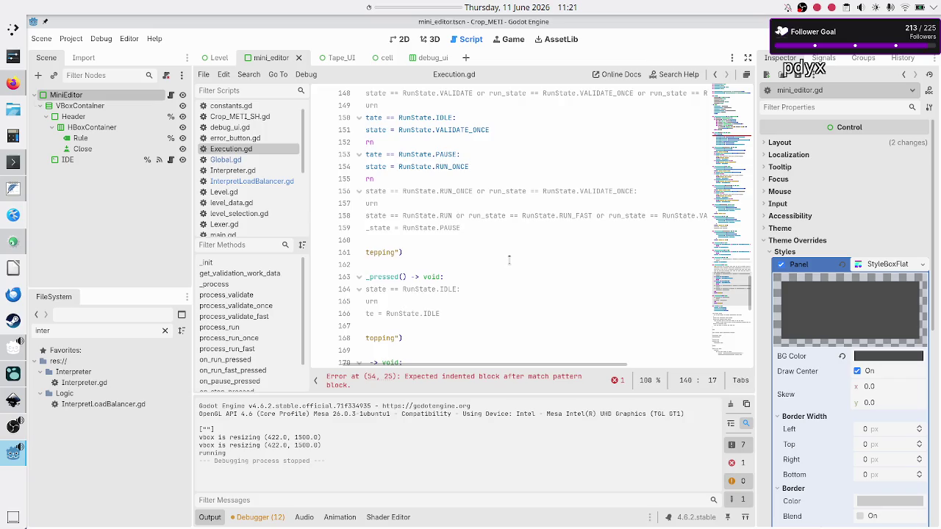
pyautogui.scroll(2, 508, 259)
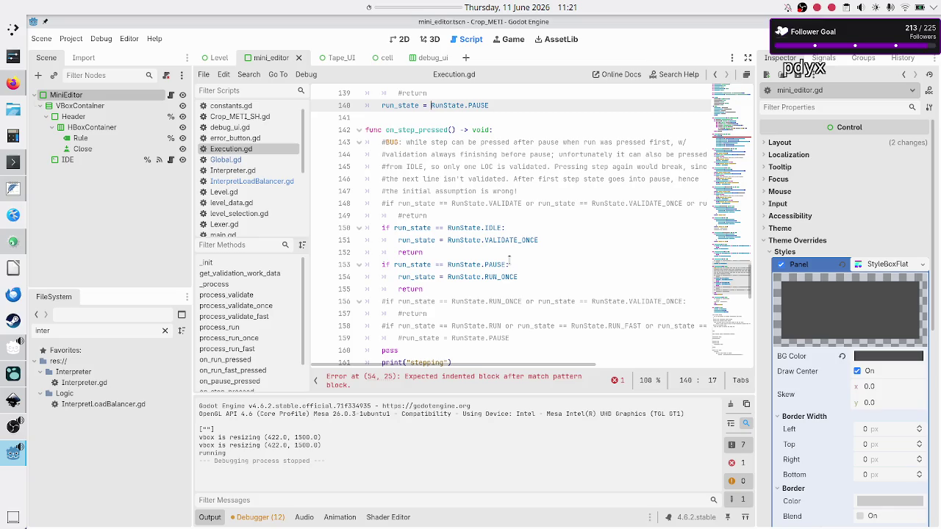
pyautogui.doubleClick(489, 264)
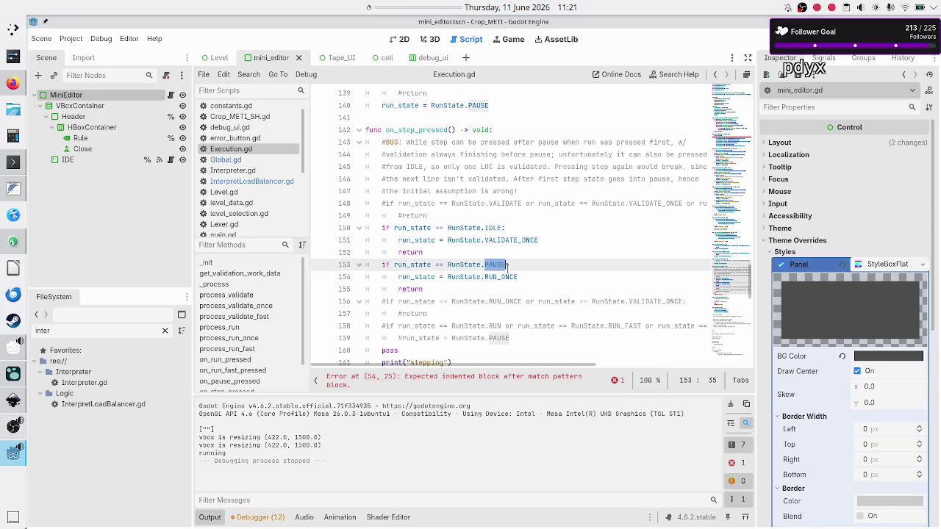
pyautogui.click(502, 277)
pyautogui.doubleClick(502, 277)
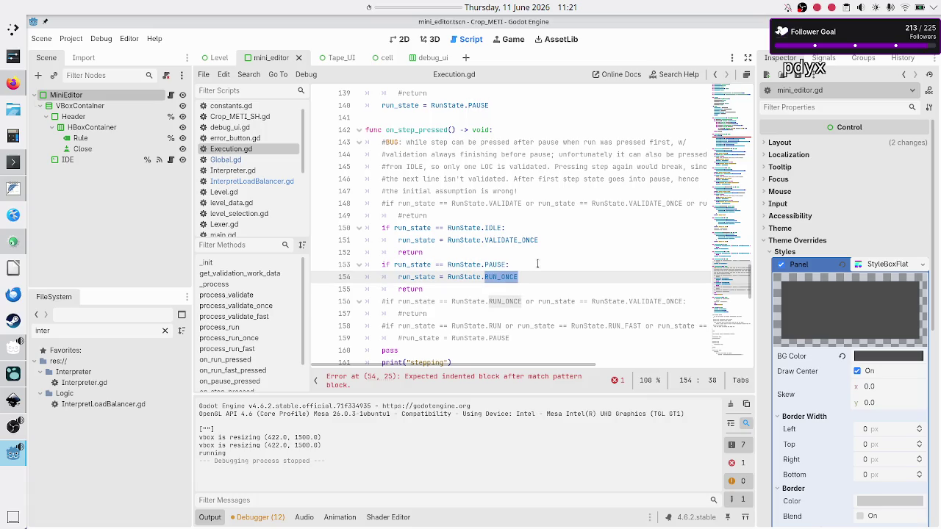
pyautogui.click(537, 263)
pyautogui.scroll(4, 537, 264)
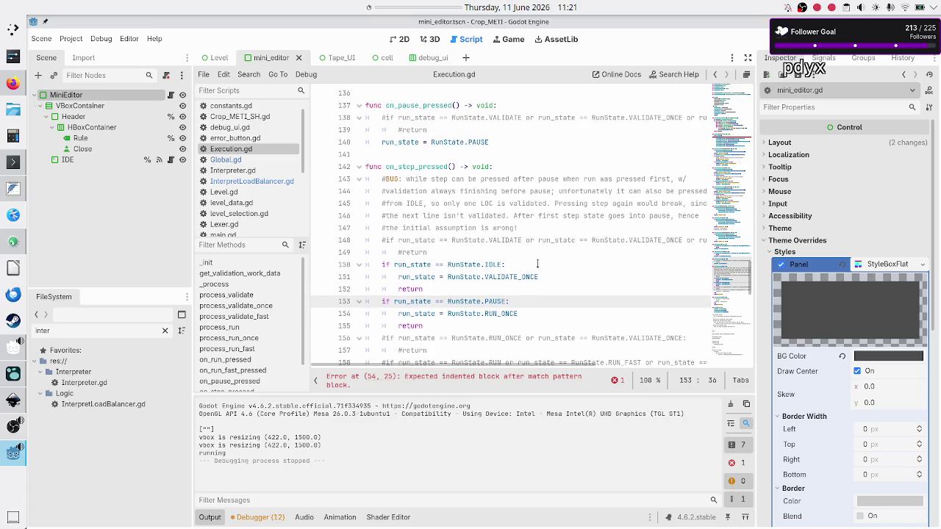
pyautogui.scroll(1, 537, 263)
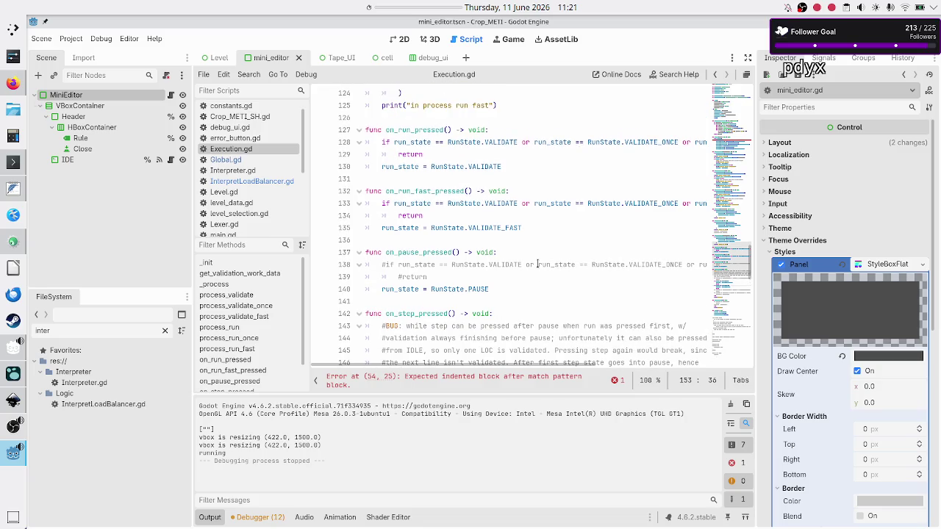
# Step: Inspect VALIDATE usages and documentation in on_run_pressed, then go to debug_ui.gd in Firefox
pyautogui.doubleClick(424, 129)
pyautogui.doubleClick(494, 142)
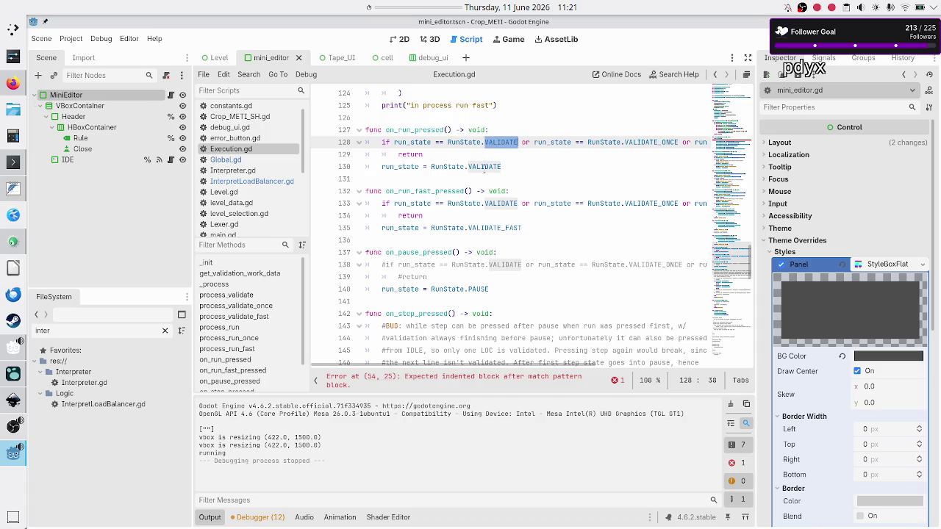
pyautogui.moveTo(484, 168)
pyautogui.click(509, 166)
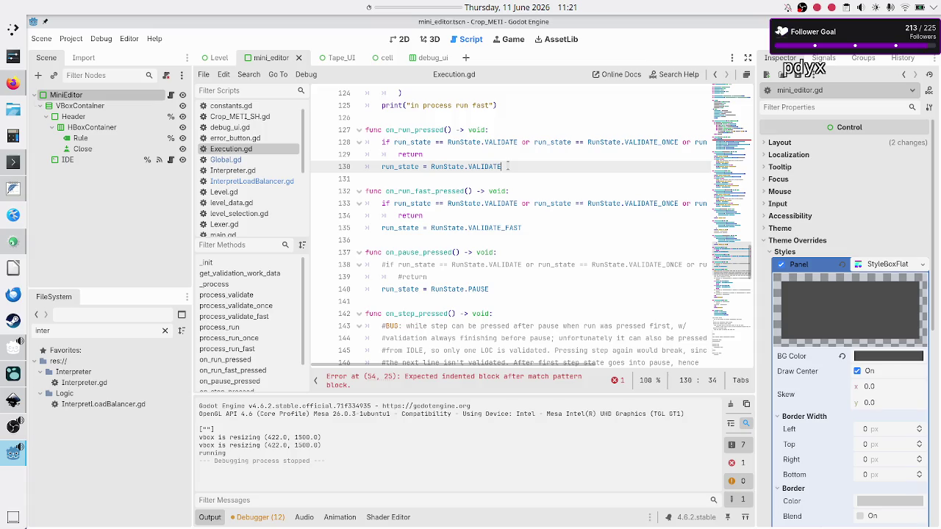
pyautogui.moveTo(508, 138)
pyautogui.click(417, 131)
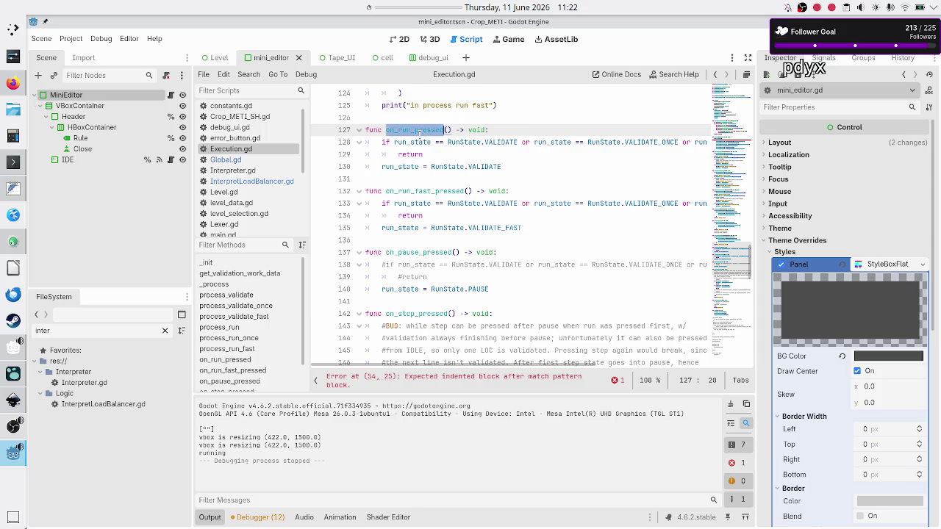
pyautogui.doubleClick(499, 167)
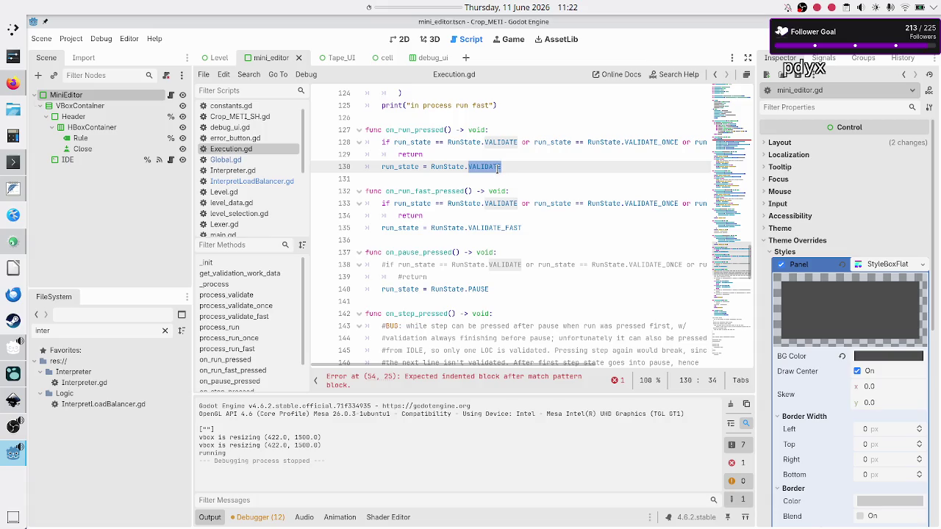
pyautogui.click(505, 167)
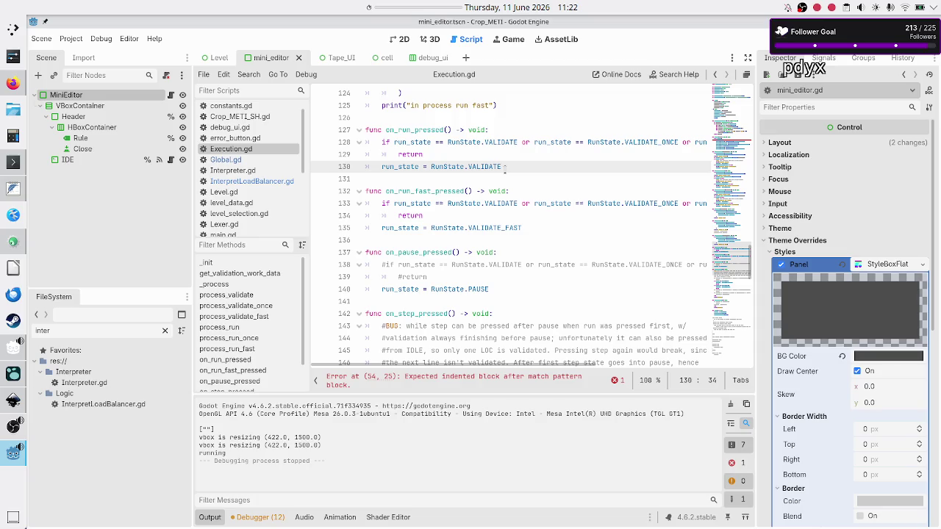
pyautogui.click(12, 83)
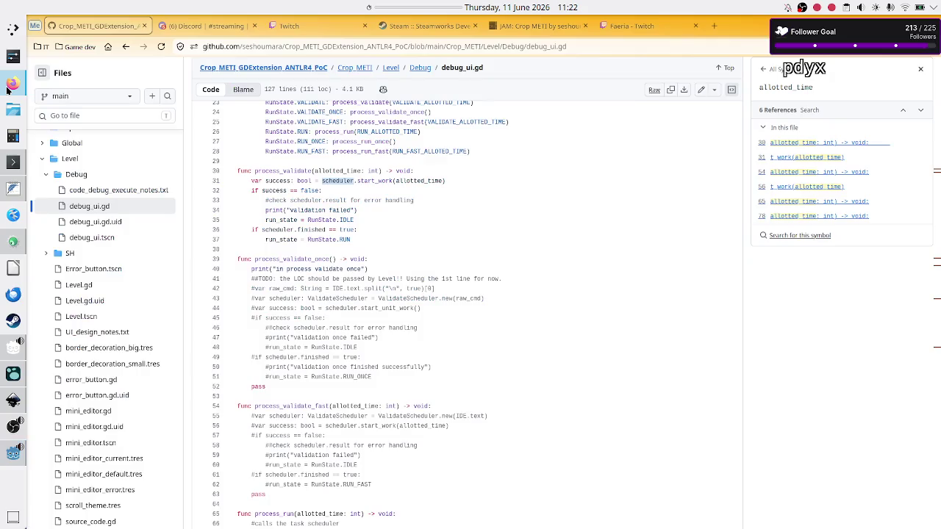
# Step: Switch to the Discord tab showing the #streaming channel's schedule image
pyautogui.click(220, 27)
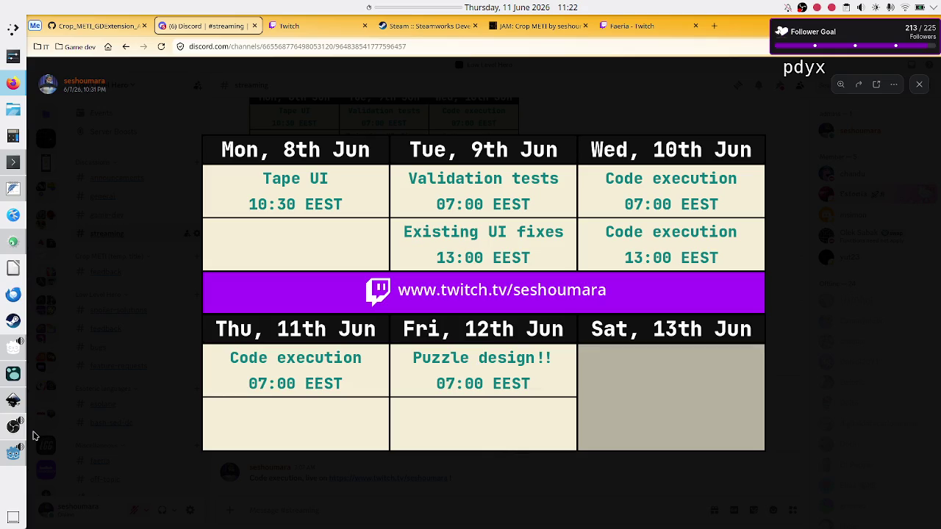
# Step: Glance at the Inkscape UI concept drawing, then bring Godot's Execution.gd back to the front
pyautogui.moveTo(6, 459)
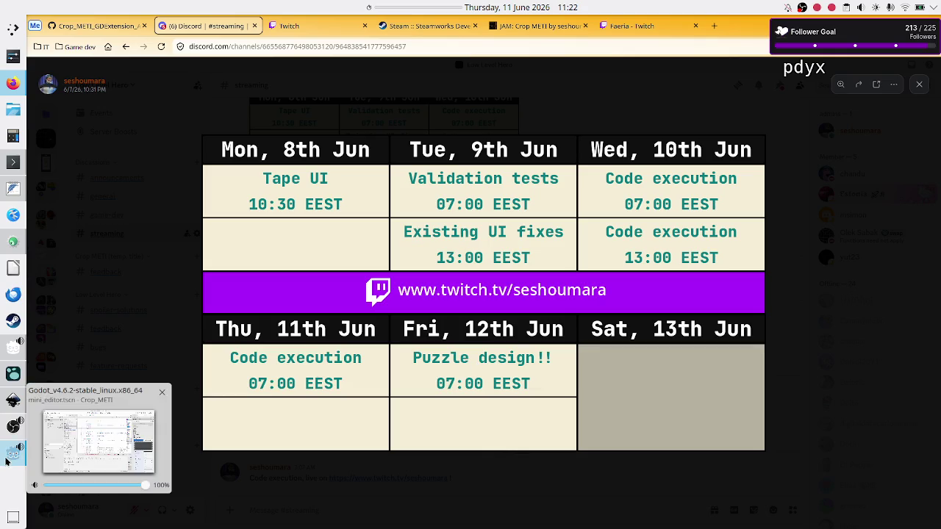
pyautogui.click(11, 401)
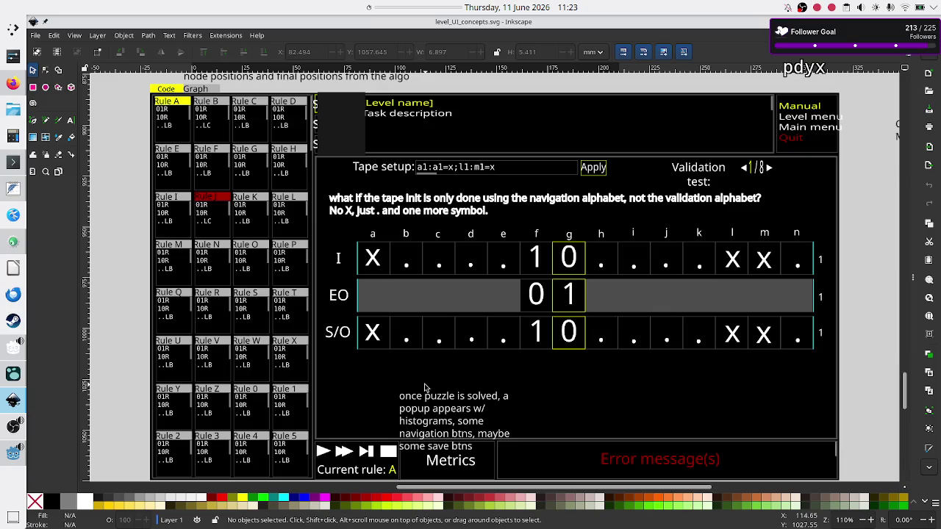
pyautogui.moveTo(13, 453)
pyautogui.click(107, 407)
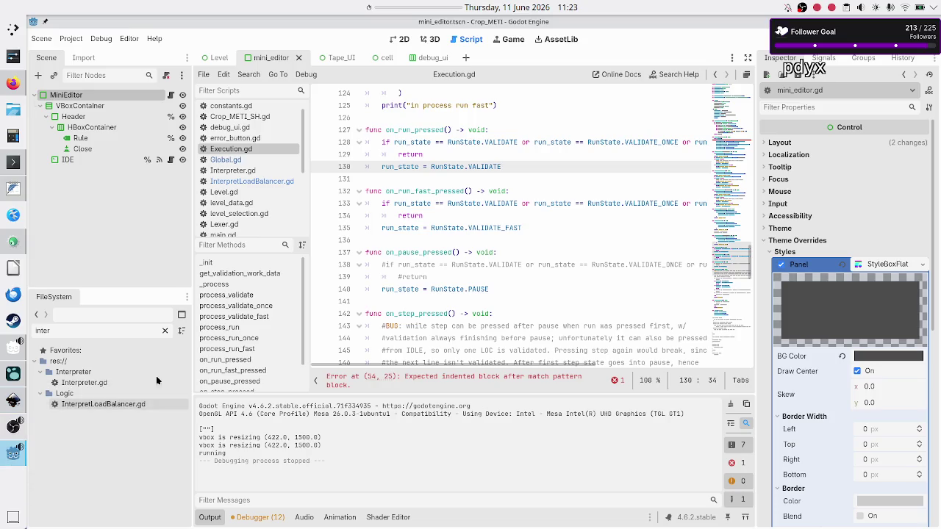
# Step: Scroll up and highlight every use of validatescheduler
pyautogui.scroll(10, 467, 216)
pyautogui.scroll(9, 467, 216)
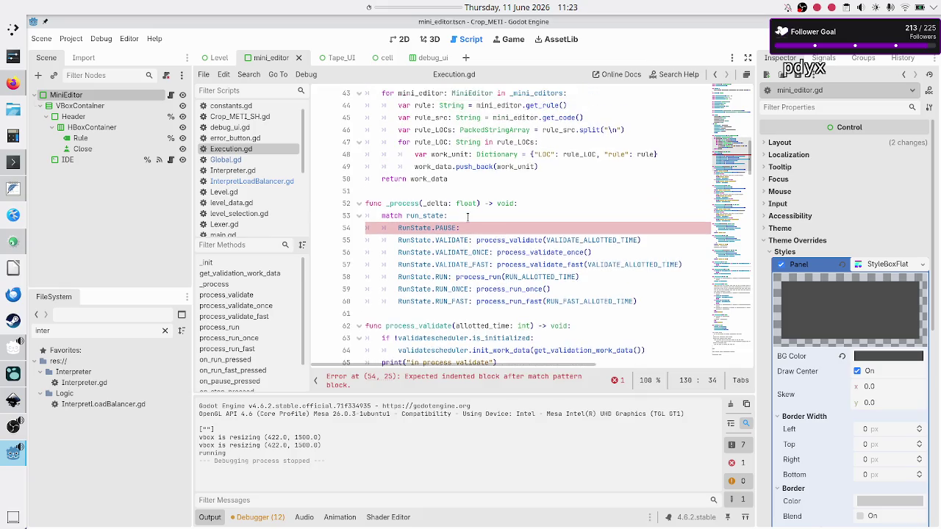
pyautogui.scroll(5, 466, 216)
pyautogui.scroll(3, 466, 216)
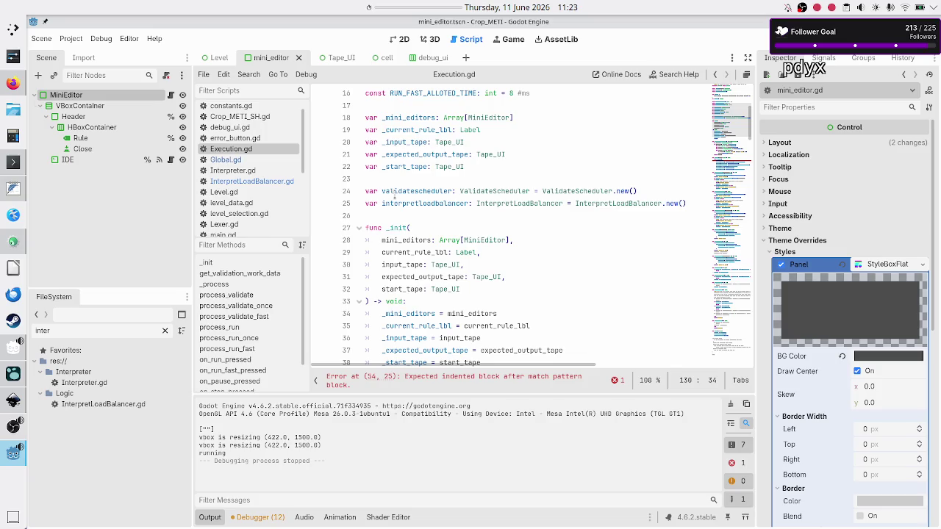
pyautogui.doubleClick(395, 192)
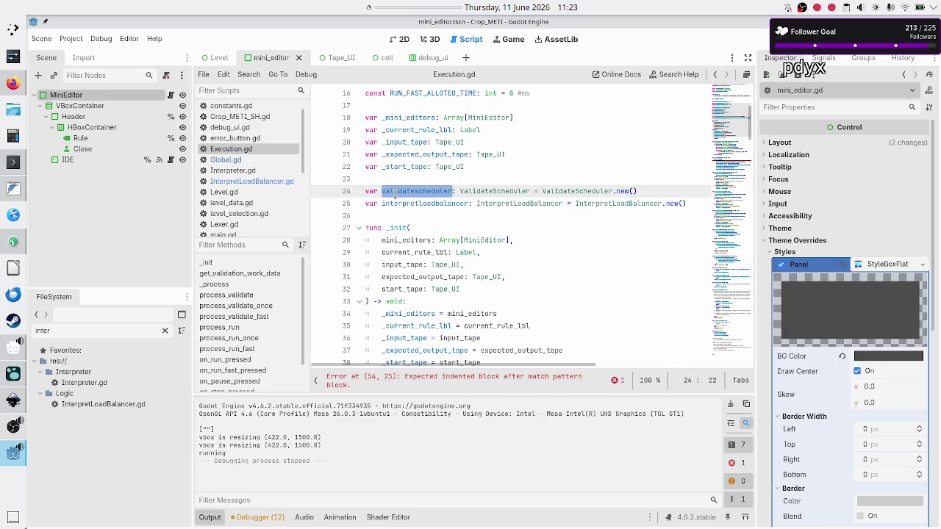
# Step: Select the finished check on line 71 and move to the success print on line 72
pyautogui.scroll(-5, 436, 307)
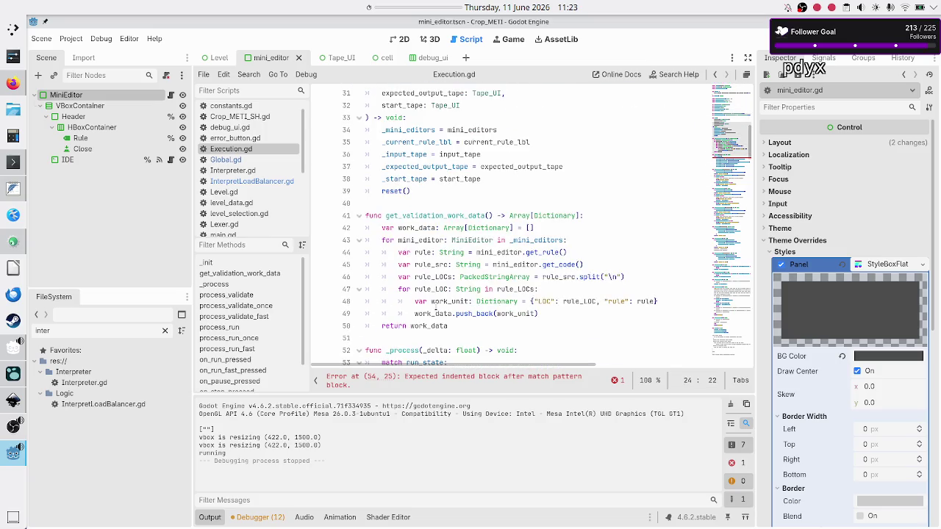
pyautogui.scroll(-1, 436, 309)
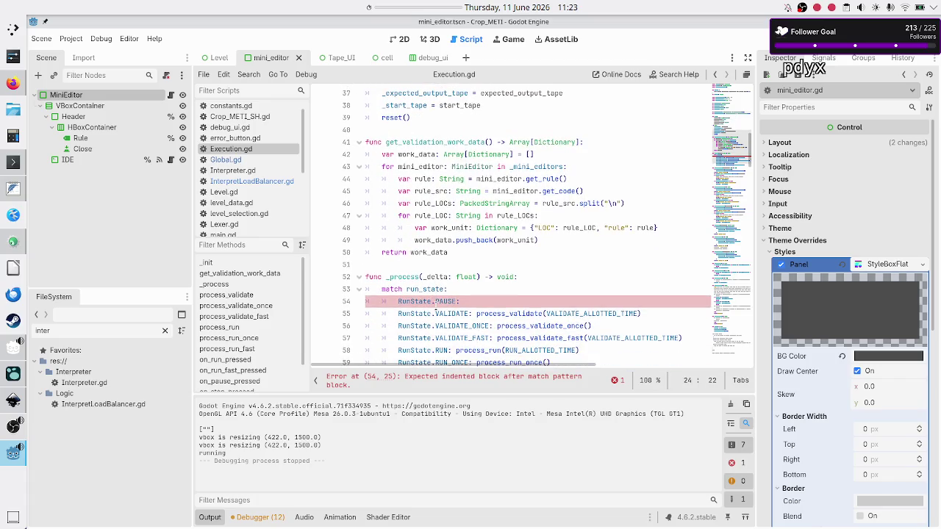
pyautogui.scroll(-5, 435, 308)
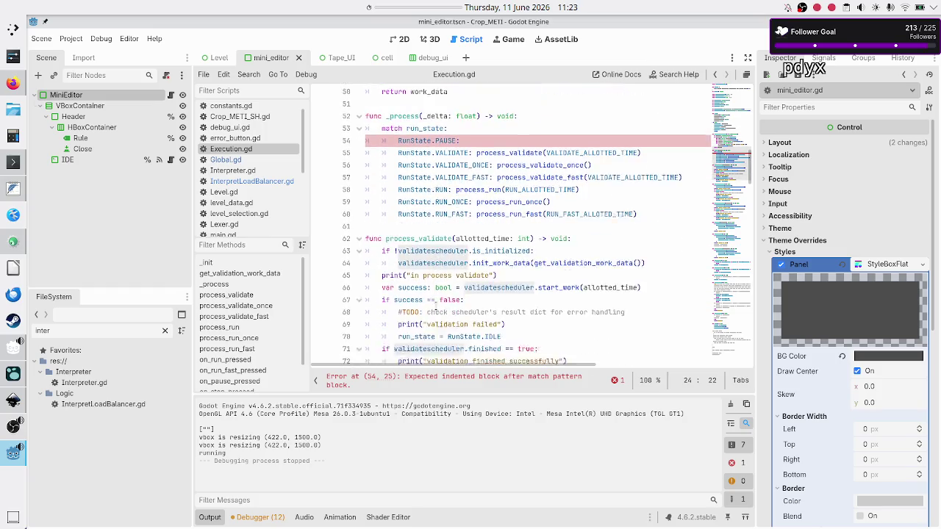
pyautogui.scroll(-1, 435, 307)
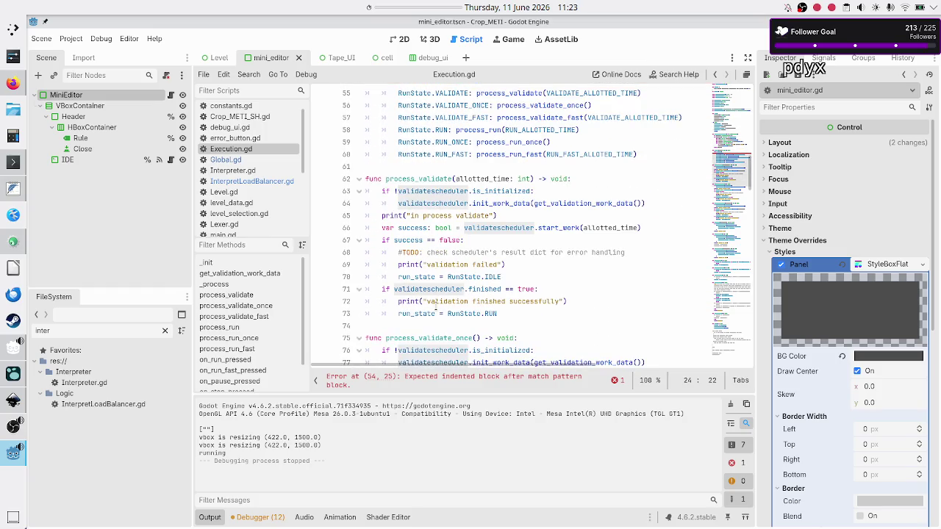
pyautogui.click(541, 289)
pyautogui.moveTo(541, 290)
pyautogui.mouseDown()
pyautogui.moveTo(431, 290)
pyautogui.moveTo(384, 301)
pyautogui.moveTo(381, 290)
pyautogui.mouseUp()
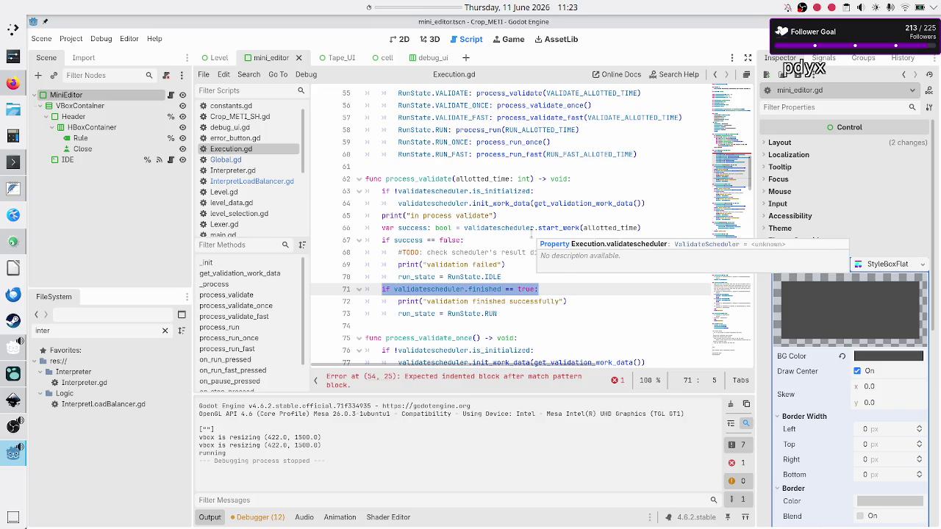
pyautogui.scroll(-1, 530, 233)
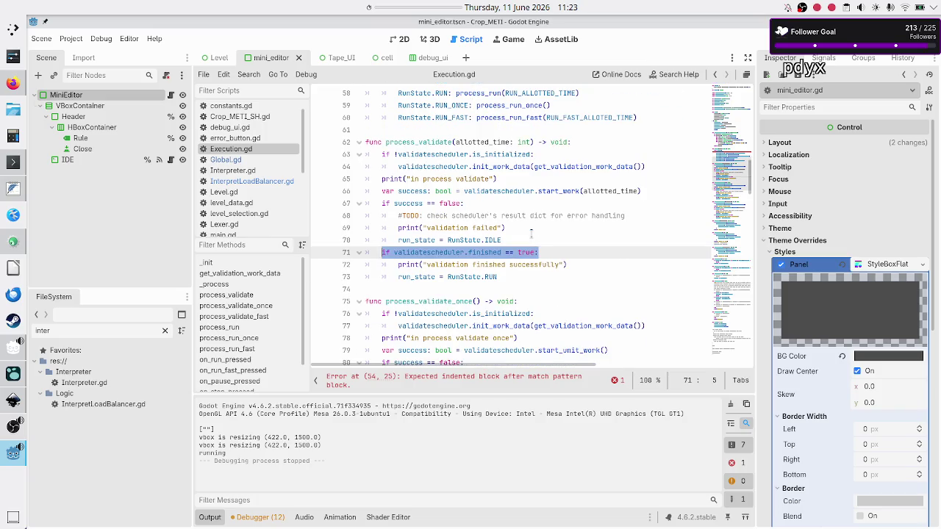
pyautogui.press('Down')
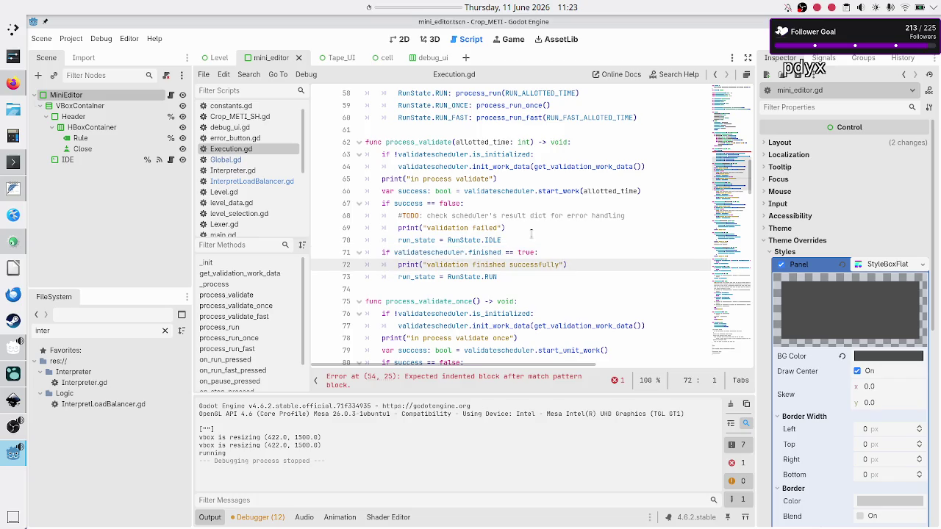
# Step: Scroll to the on_run_pressed header at line 127, then Alt+Tab to level_UI_concepts.svg
pyautogui.scroll(-6, 493, 259)
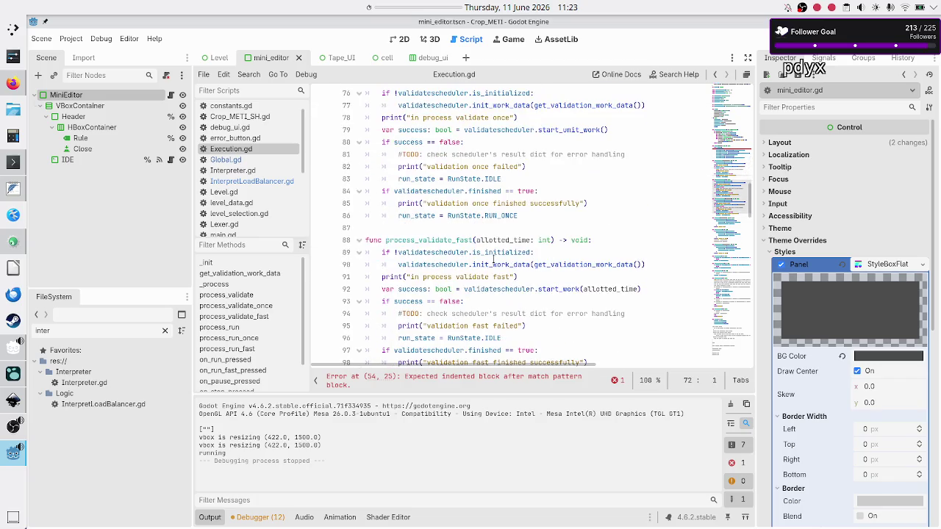
pyautogui.scroll(-6, 492, 259)
pyautogui.scroll(-6, 493, 259)
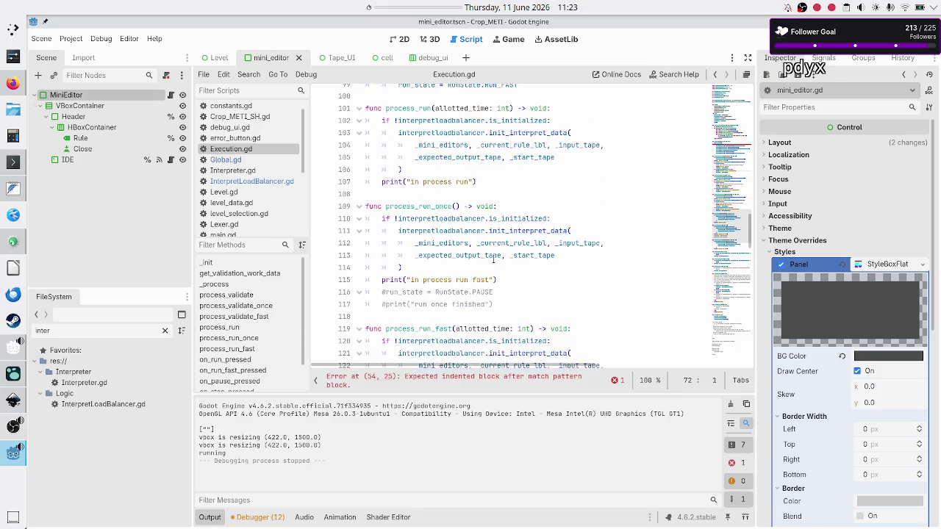
pyautogui.scroll(-2, 495, 260)
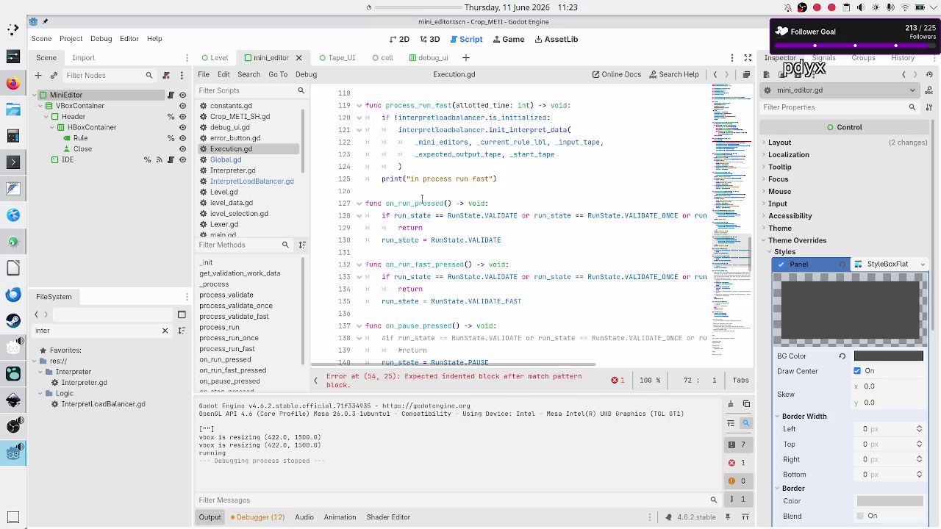
pyautogui.click(422, 199)
pyautogui.click(531, 201)
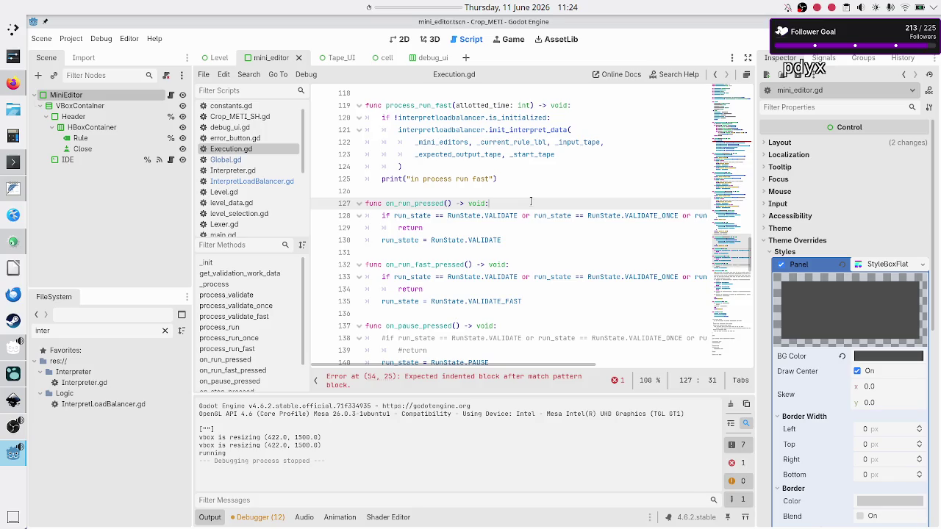
pyautogui.hotkey('alt', 'Tab')
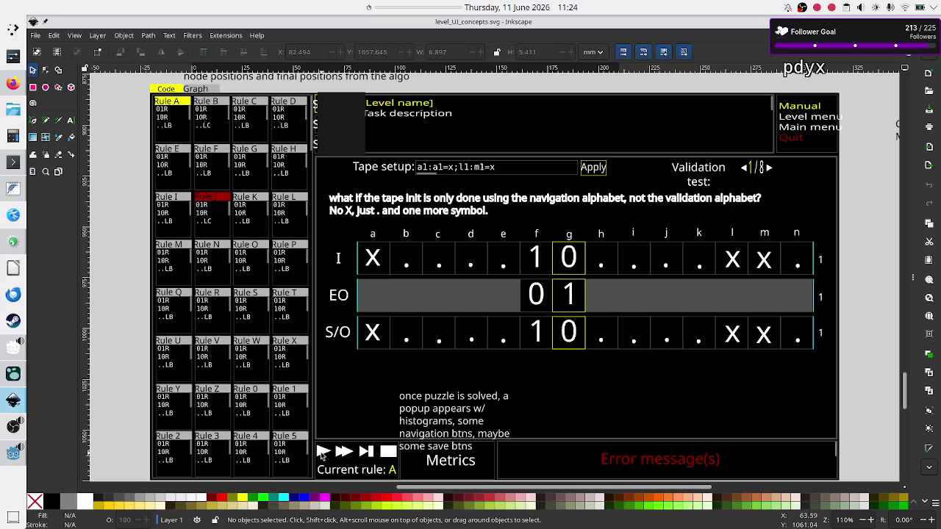
# Step: Alt+Tab from the Inkscape mockup back to the Godot script editor
pyautogui.hotkey('alt', 'Tab')
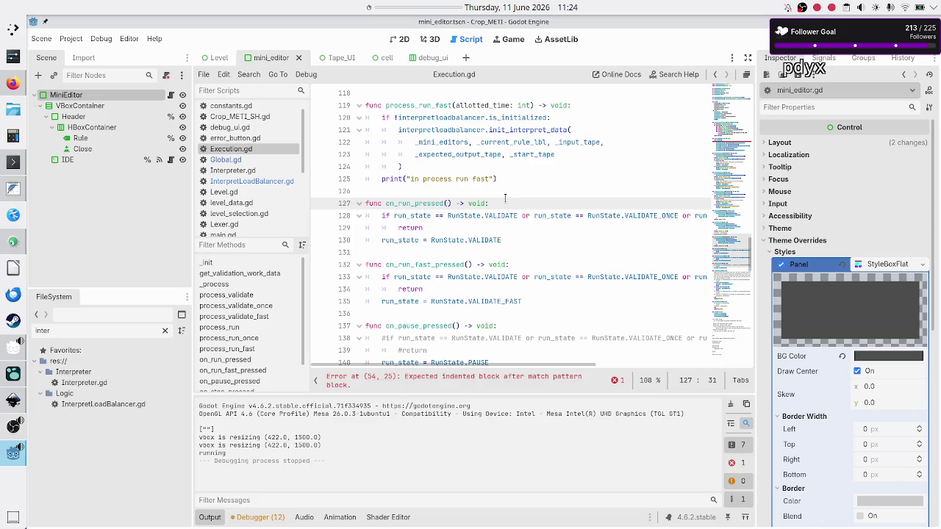
# Step: Insert a new indented line after the early return in on_run_pressed
pyautogui.press('Right')
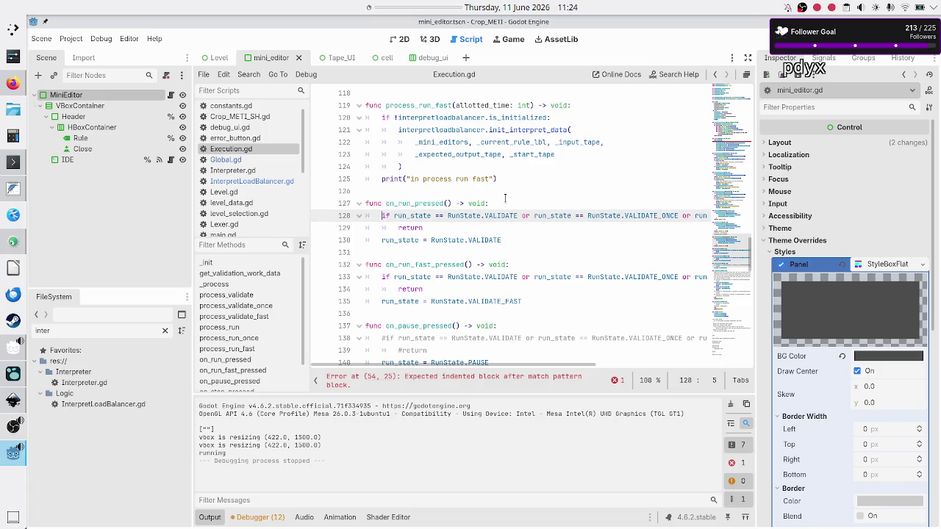
pyautogui.hotkey('shift', 'Down')
pyautogui.hotkey('shift', 'Left')
pyautogui.hotkey('shift', 'Left')
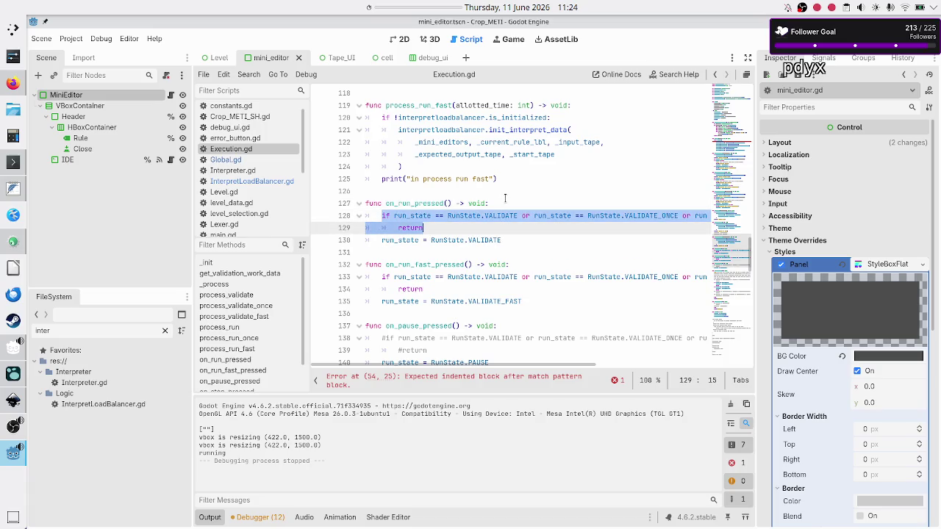
pyautogui.press('Escape')
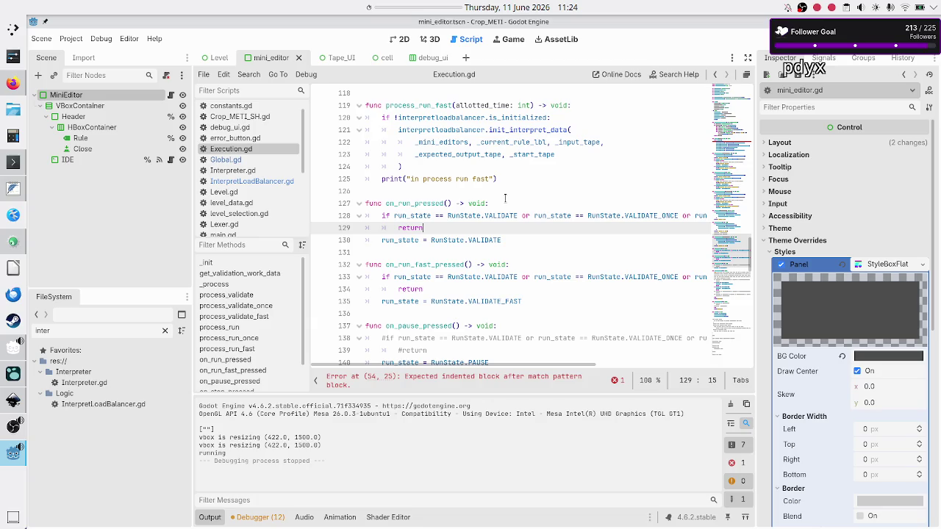
pyautogui.press('Return')
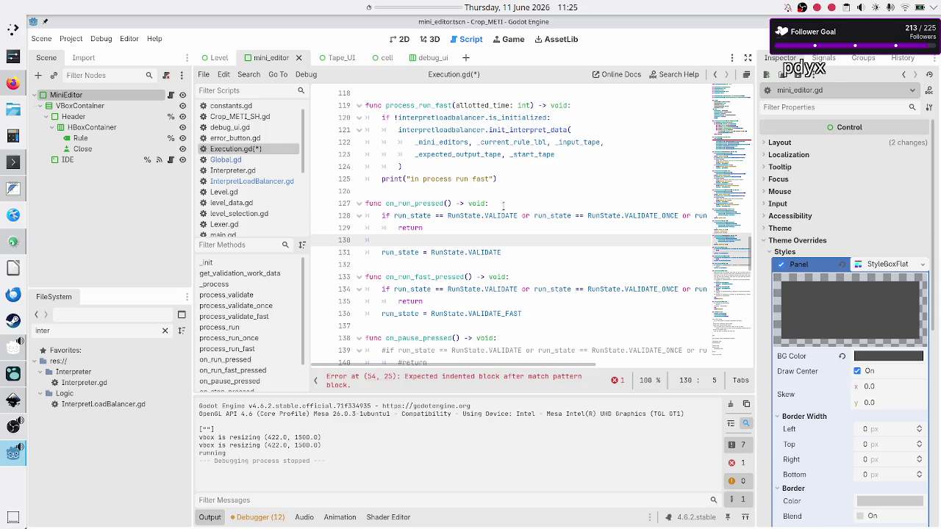
# Step: Select VALIDATE on line 128 and scroll through the validate processing functions
pyautogui.doubleClick(502, 216)
pyautogui.scroll(1, 481, 166)
pyautogui.scroll(10, 481, 166)
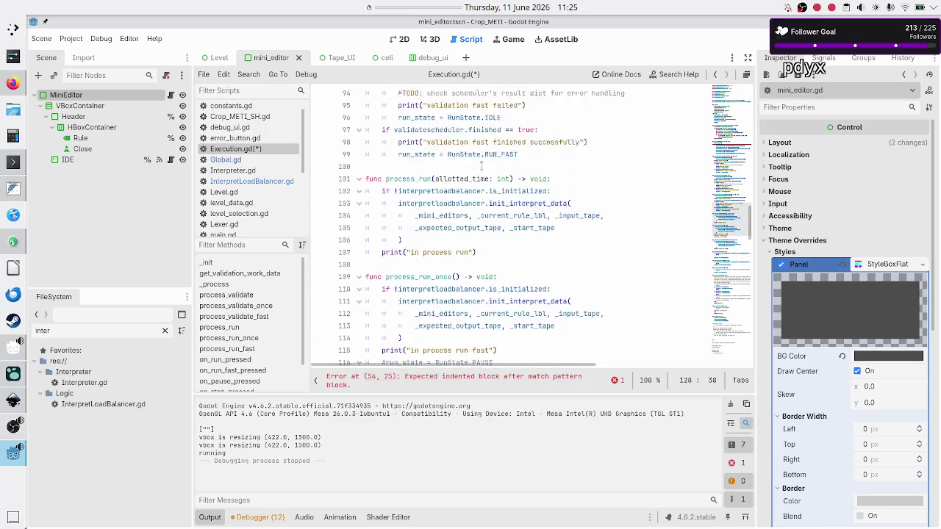
pyautogui.scroll(-1, 482, 165)
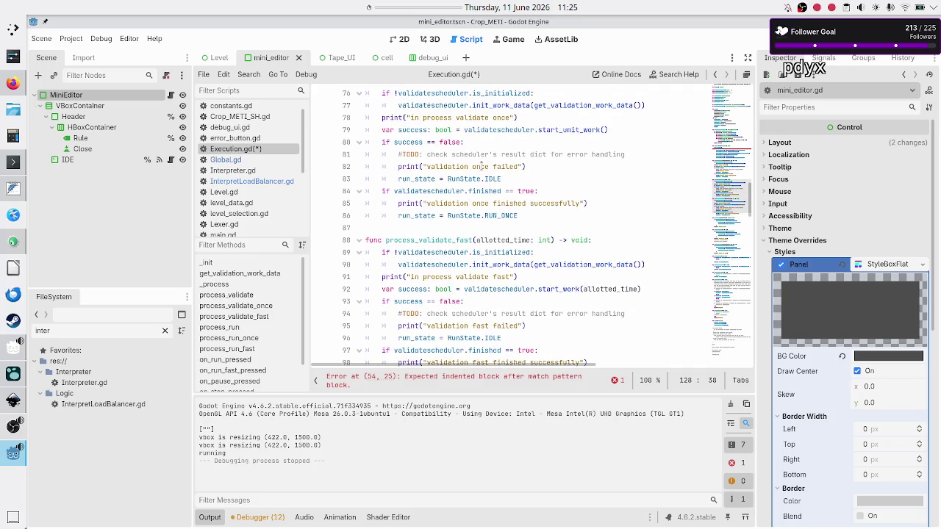
pyautogui.scroll(3, 482, 166)
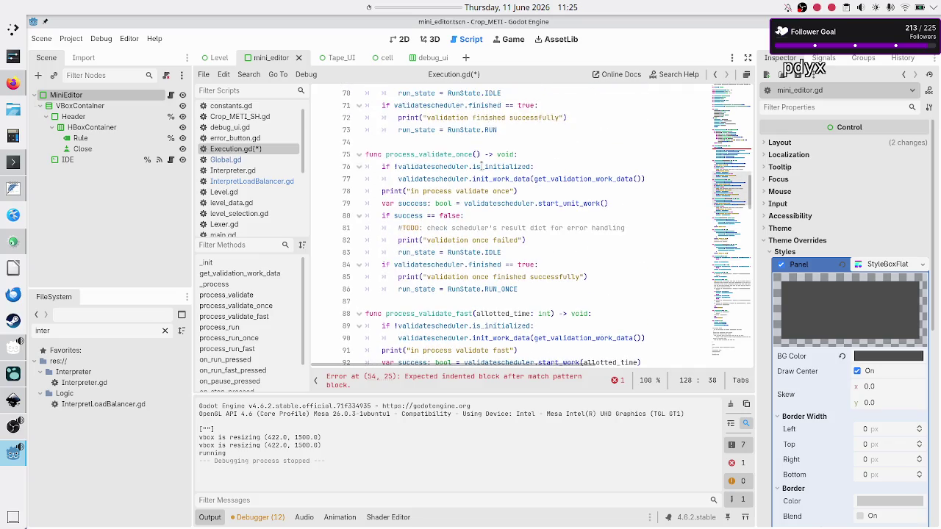
pyautogui.scroll(2, 481, 167)
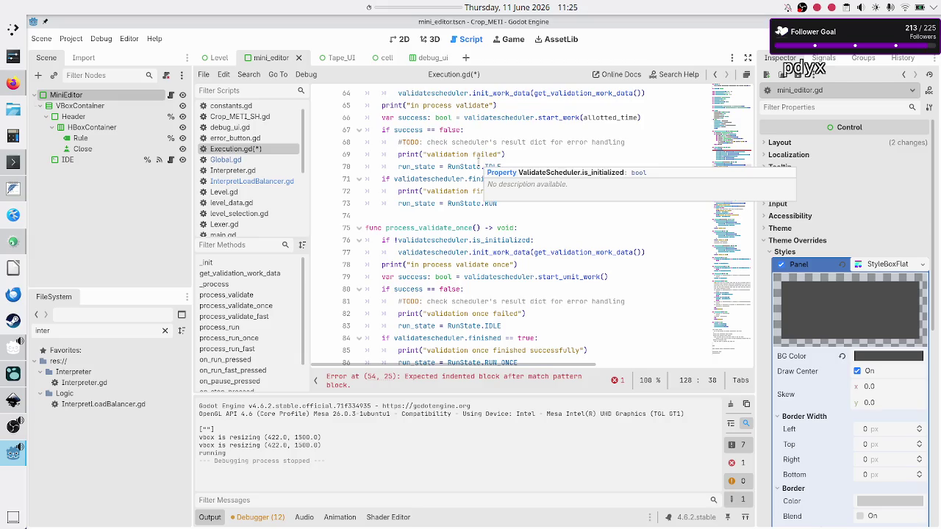
pyautogui.click(472, 200)
pyautogui.click(487, 178)
pyautogui.doubleClick(487, 179)
pyautogui.click(508, 208)
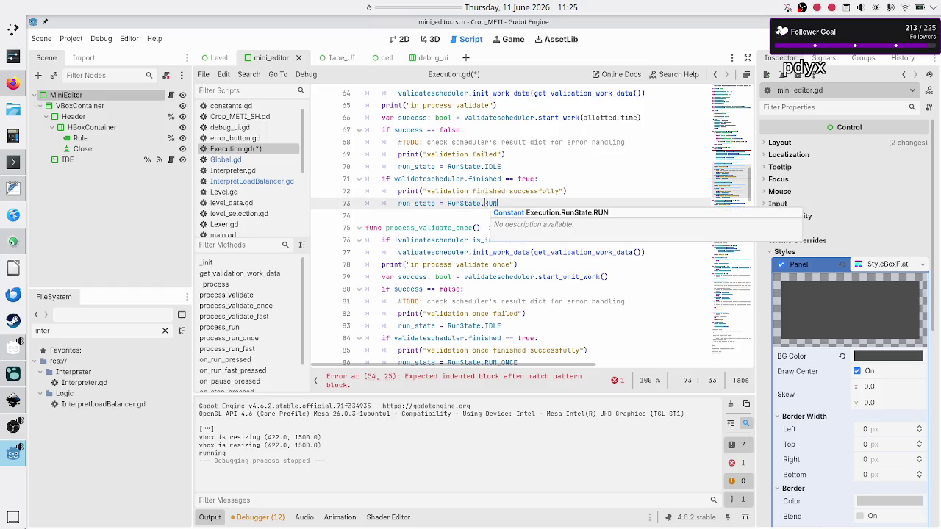
pyautogui.scroll(-10, 436, 247)
pyautogui.scroll(-7, 436, 247)
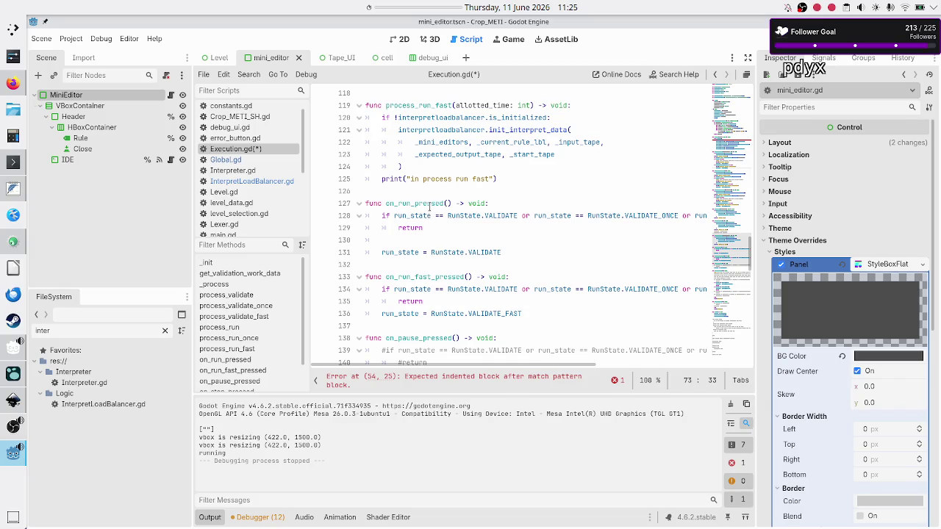
pyautogui.doubleClick(501, 215)
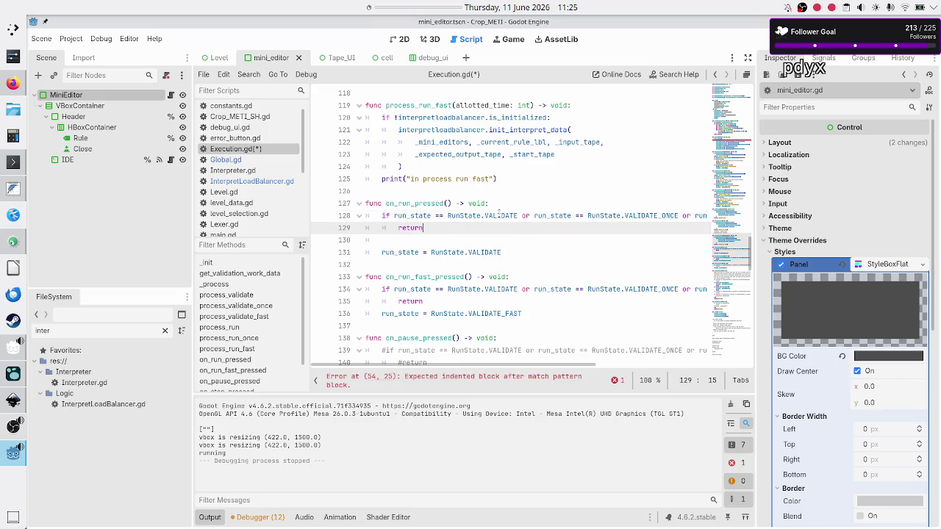
pyautogui.doubleClick(499, 215)
pyautogui.click(443, 226)
pyautogui.click(440, 236)
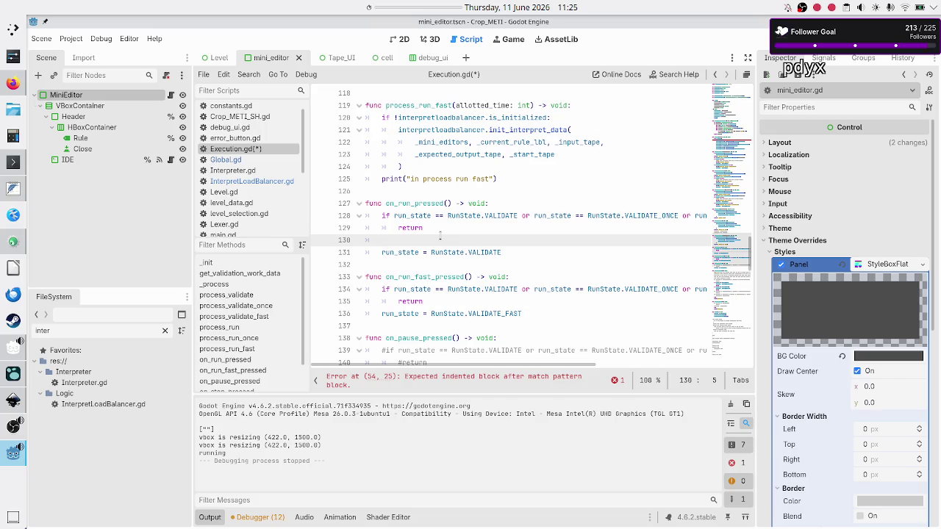
# Step: Type 'if run_state == RunState.IDLE:' and indent the VALIDATE assignment beneath it
pyautogui.write('if r')
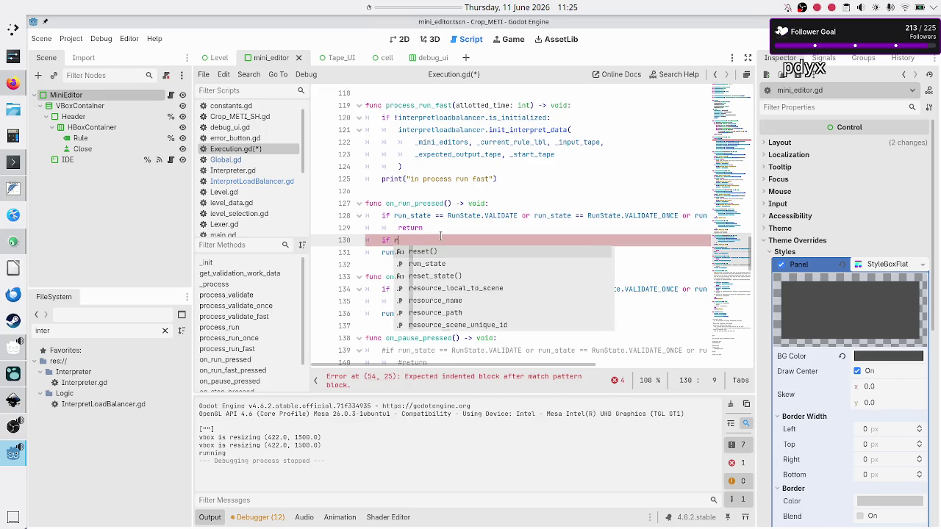
pyautogui.write('un_state == RunState')
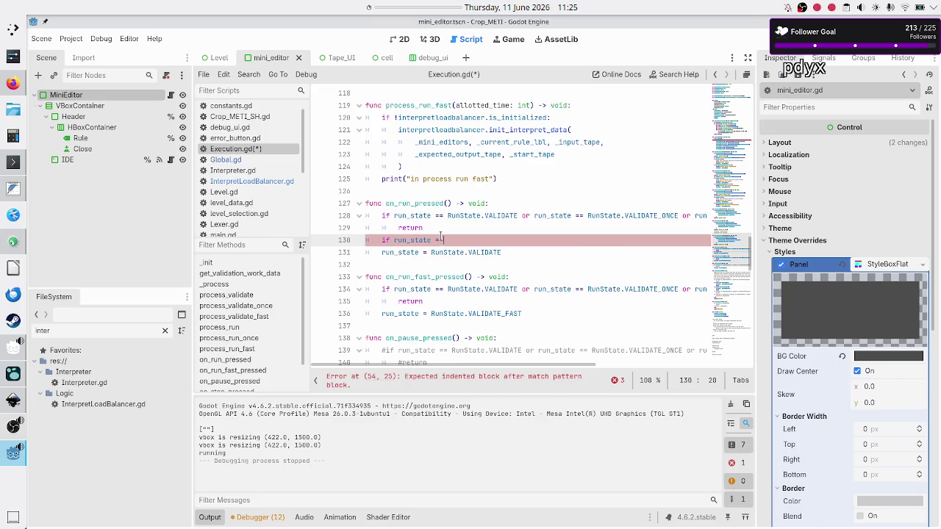
pyautogui.write('.IDLE')
pyautogui.write(':')
pyautogui.press('Down')
pyautogui.press('Home')
pyautogui.press('Tab')
pyautogui.hotkey('alt', 'Tab')
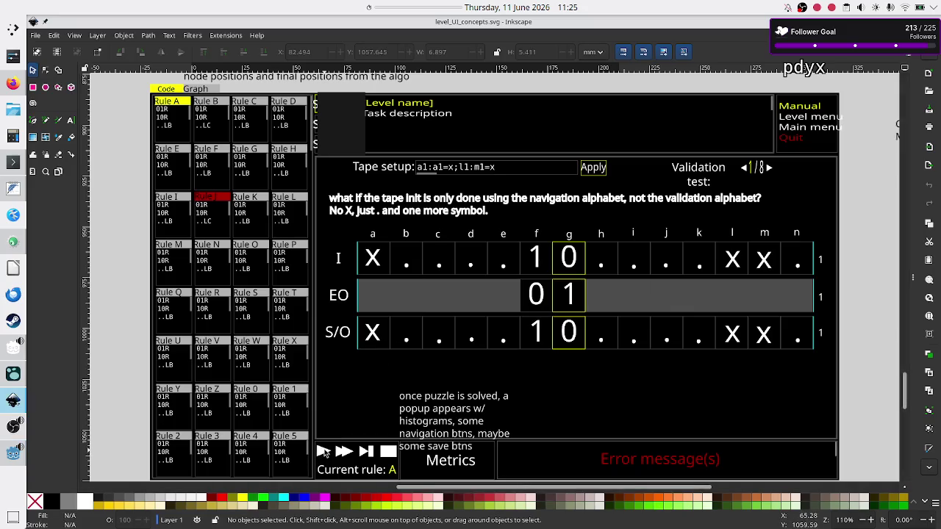
pyautogui.hotkey('alt', 'Tab')
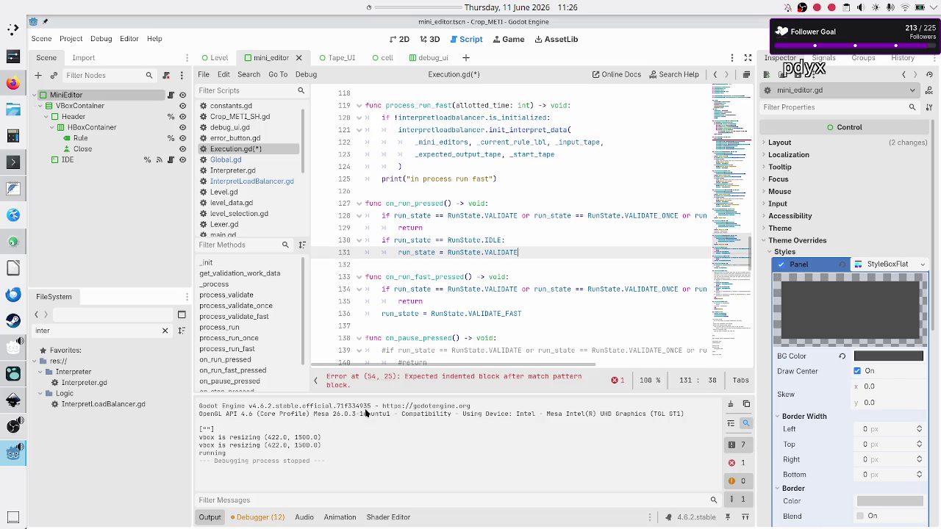
# Step: Start an unindented 'if run_state' line below the VALIDATE assignment and save Execution.gd
pyautogui.press('Return')
pyautogui.press('BackSpace')
pyautogui.write('if r')
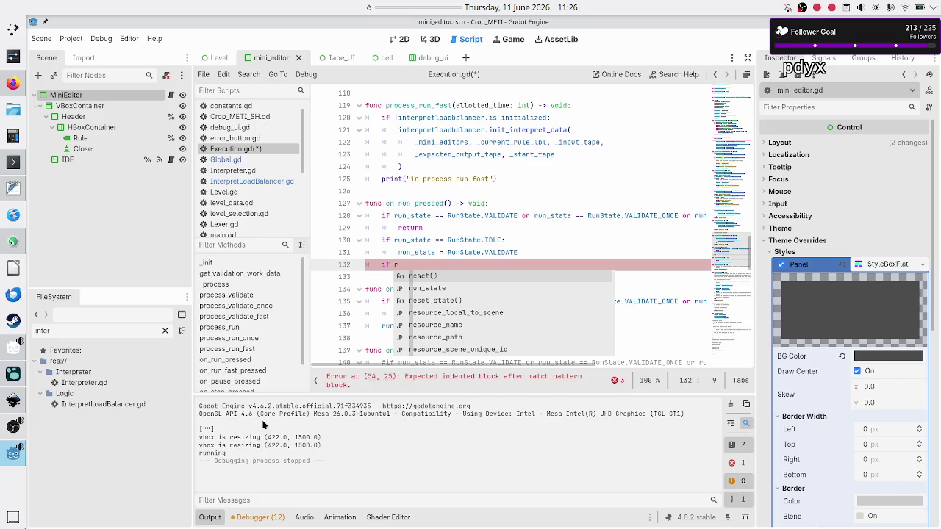
pyautogui.press('Escape')
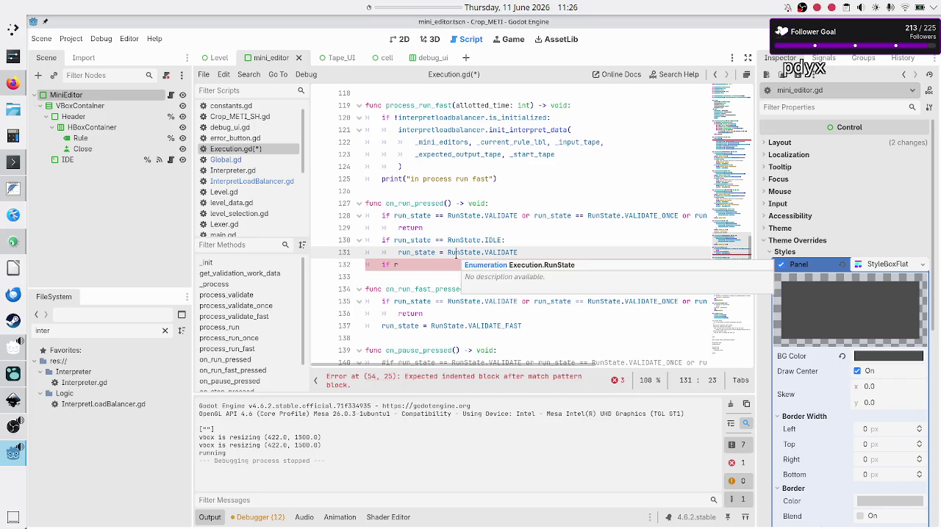
pyautogui.hotkey('ctrl', 's')
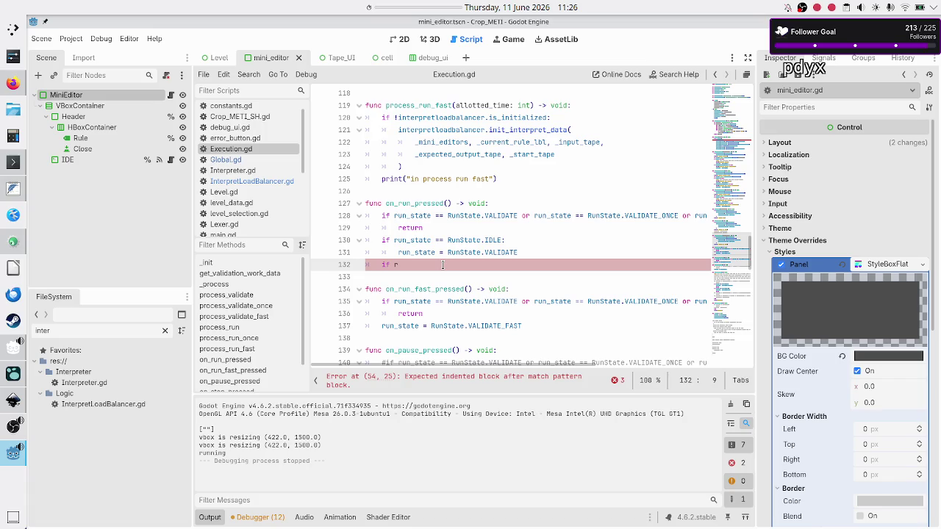
pyautogui.write('un')
pyautogui.press('Return')
pyautogui.hotkey('alt', 'Tab')
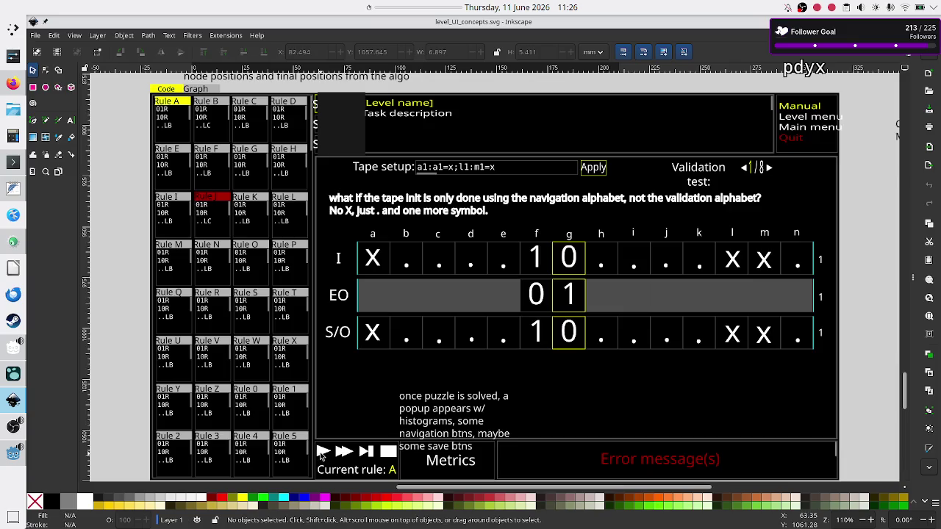
pyautogui.hotkey('alt', 'Tab')
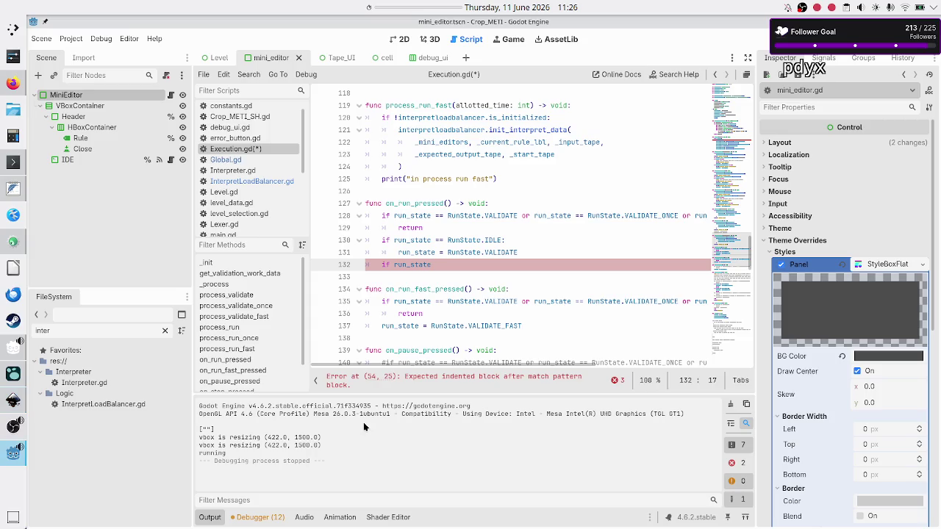
# Step: Complete line 132 as 'if run_state == RunState.RUN_FAST:'
pyautogui.write('== RN')
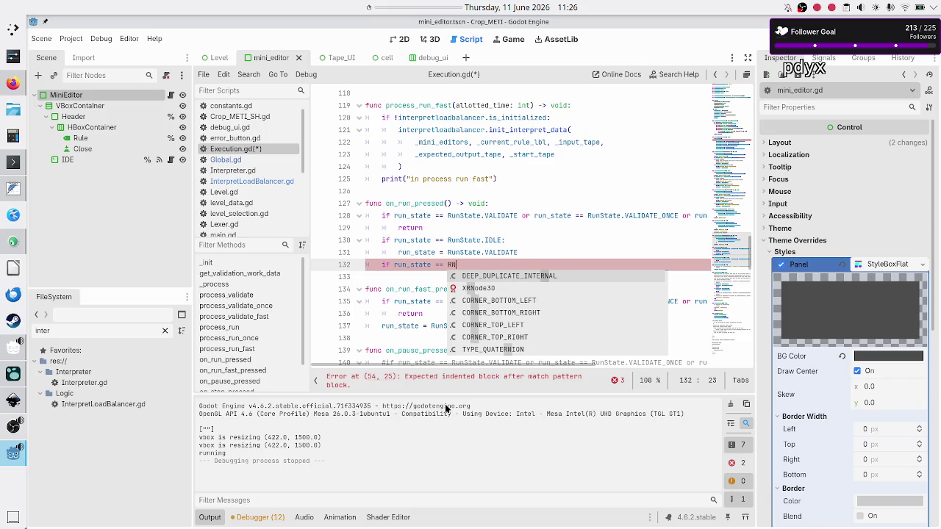
pyautogui.press('Return')
pyautogui.write('.FAS')
pyautogui.press('Down')
pyautogui.press('Return')
pyautogui.write(':')
# Step: Add the indented body 'run_state = RunState.RUN' under the RUN_FAST condition
pyautogui.press('Return')
pyautogui.write('run_state')
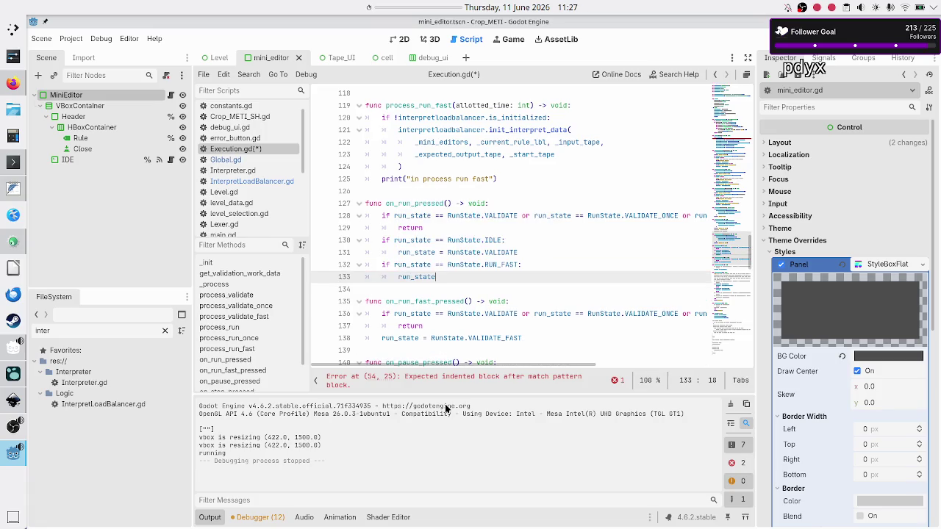
pyautogui.write(' = RUN')
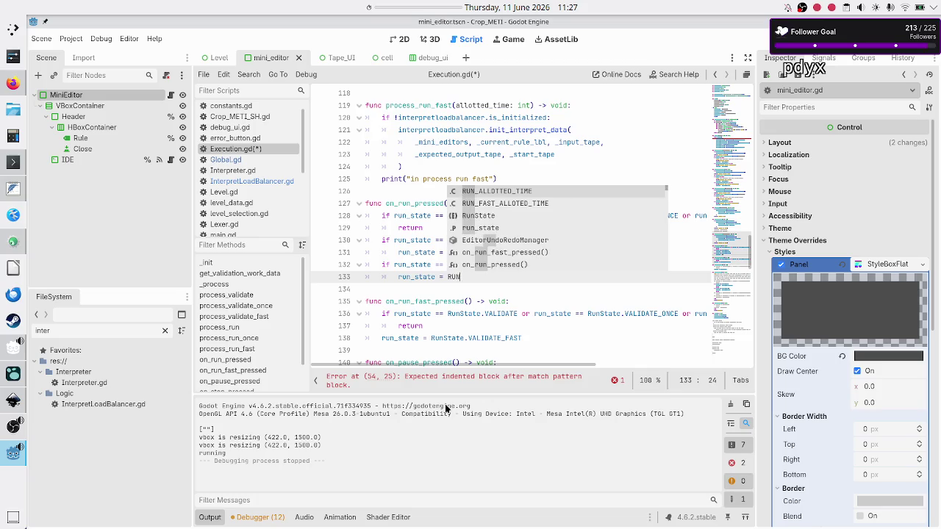
pyautogui.press('Down')
pyautogui.press('Down')
pyautogui.press('Return')
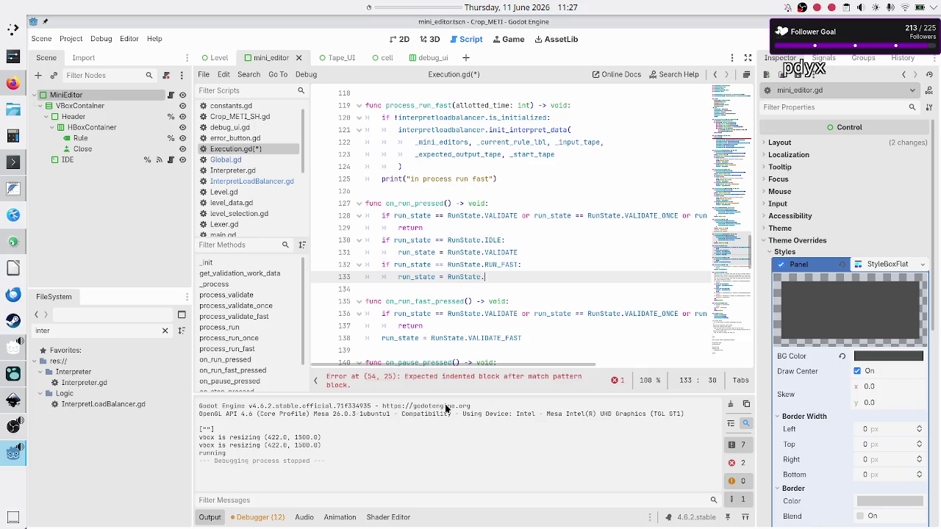
pyautogui.write('.RUN')
pyautogui.press('Escape')
pyautogui.hotkey('alt', 'Tab')
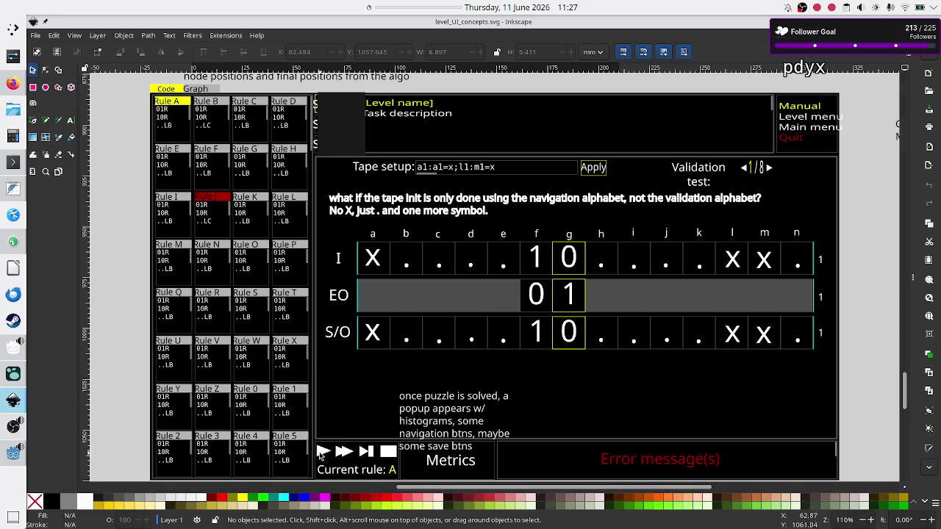
pyautogui.hotkey('alt', 'Tab')
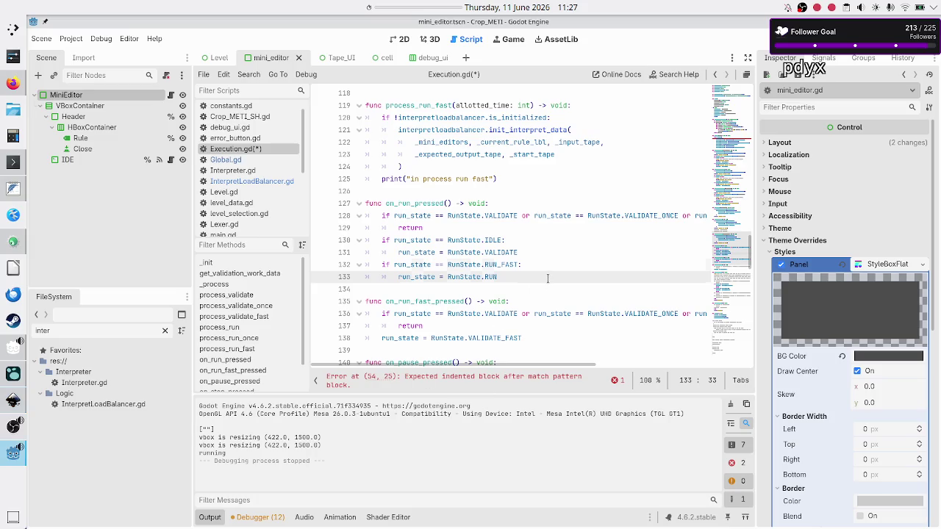
pyautogui.press('Up')
pyautogui.press('Up')
pyautogui.press('Up')
pyautogui.press('Home')
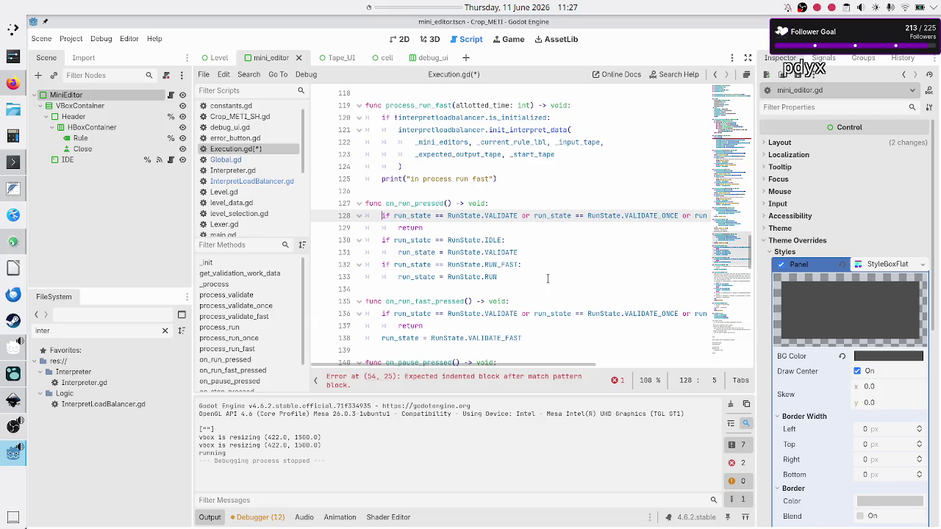
pyautogui.press('Down')
pyautogui.press('Down')
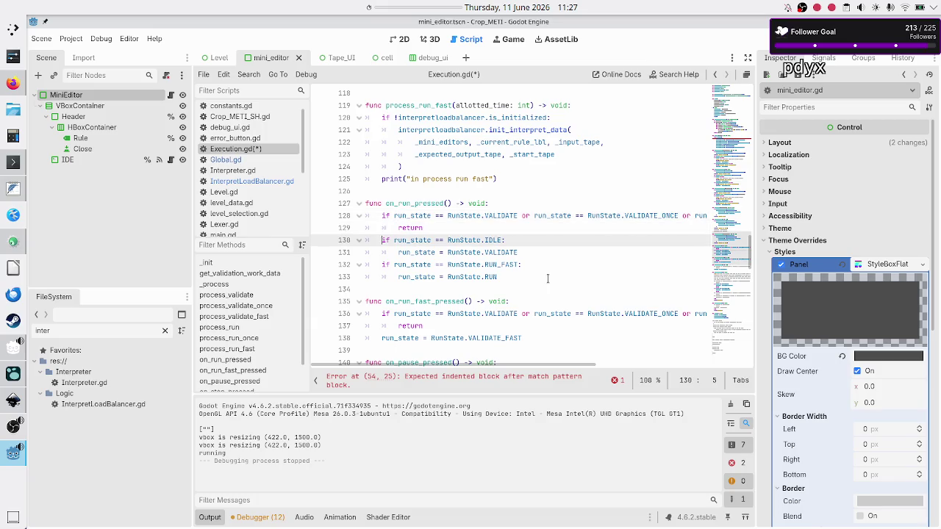
pyautogui.hotkey('shift', 'Down')
pyautogui.hotkey('shift', 'End')
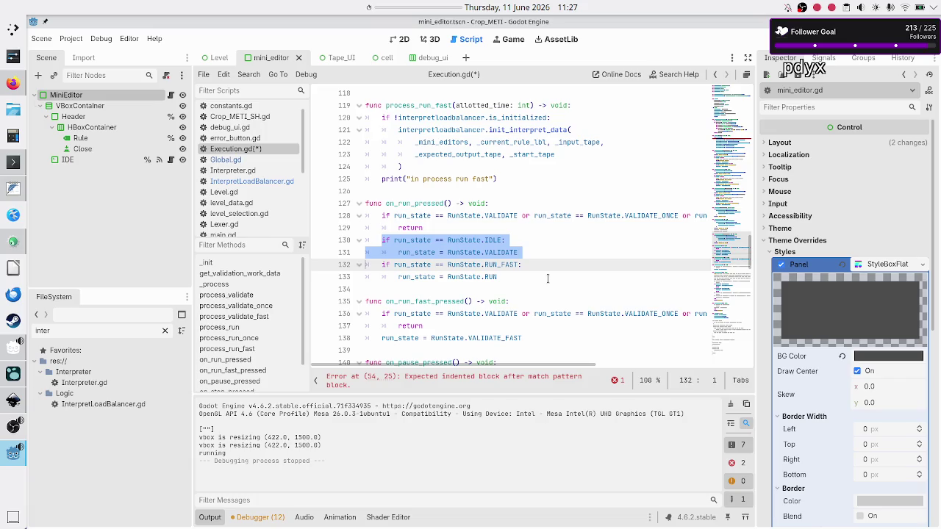
pyautogui.press('Up')
pyautogui.press('Up')
pyautogui.press('Up')
pyautogui.press('Down')
pyautogui.press('Home')
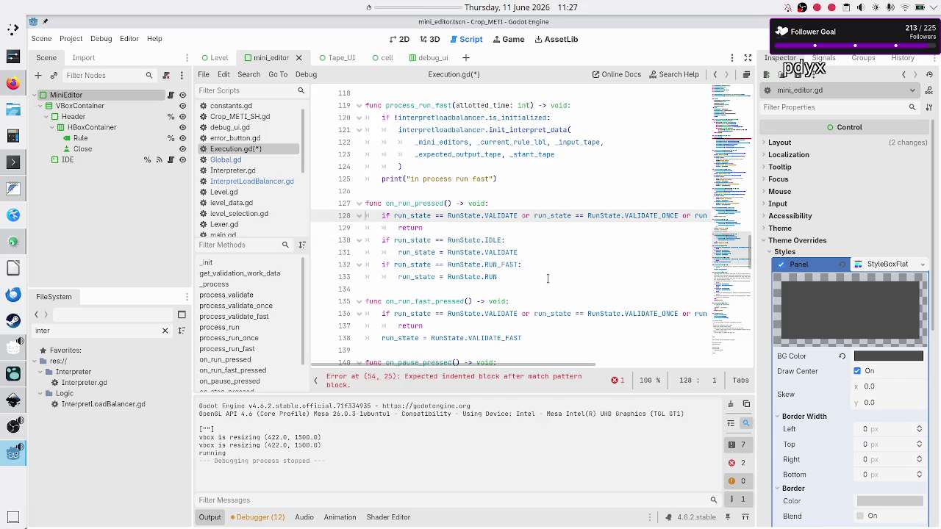
pyautogui.hotkey('shift', 'Down')
pyautogui.hotkey('shift', 'End')
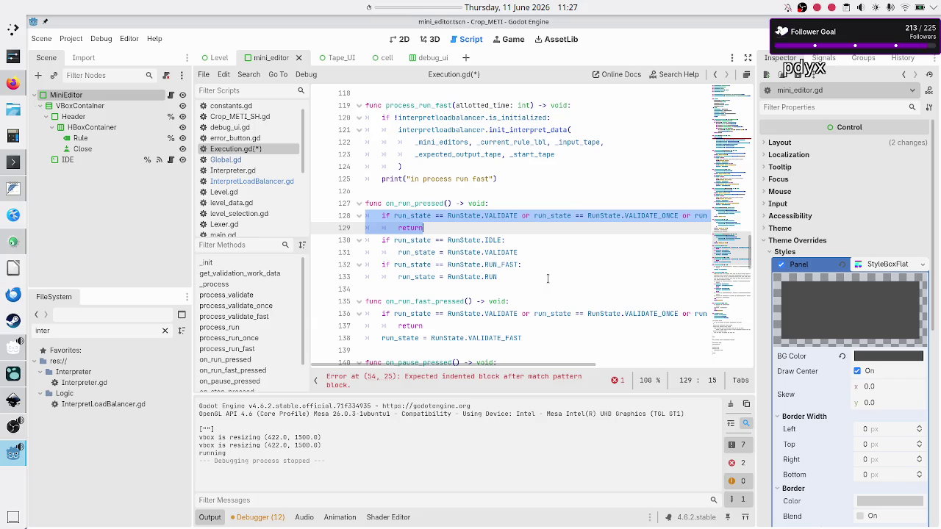
pyautogui.press('Down')
pyautogui.press('Up')
pyautogui.press('Up')
pyautogui.press('Up')
pyautogui.hotkey('shift', 'Left')
pyautogui.hotkey('shift', 'Left')
pyautogui.hotkey('shift', 'Left')
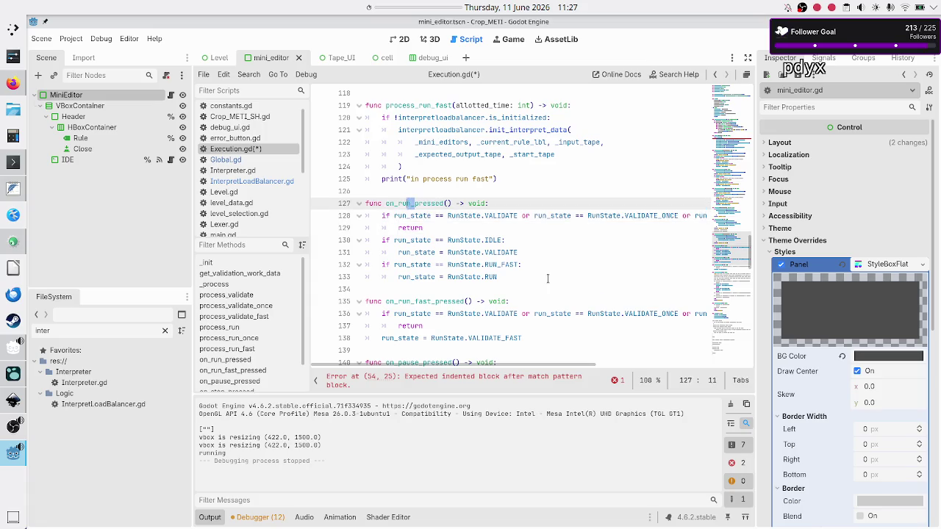
pyautogui.hotkey('shift', 'Right')
pyautogui.press('Down')
pyautogui.press('Down')
pyautogui.press('Down')
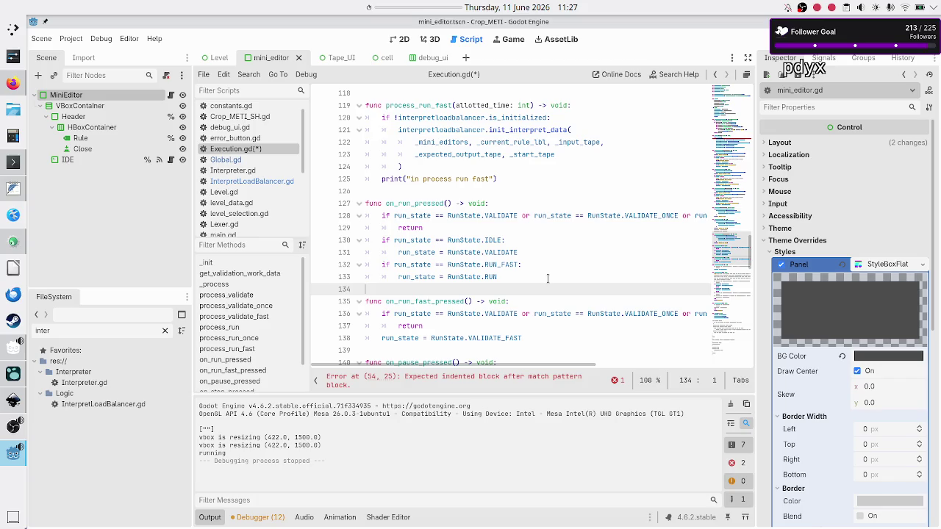
pyautogui.hotkey('alt', 'Tab')
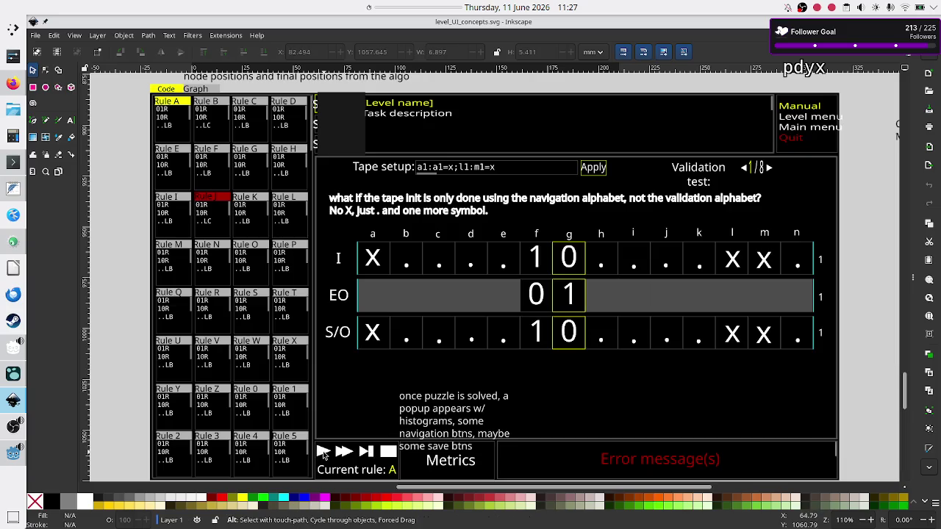
pyautogui.hotkey('alt', 'Tab')
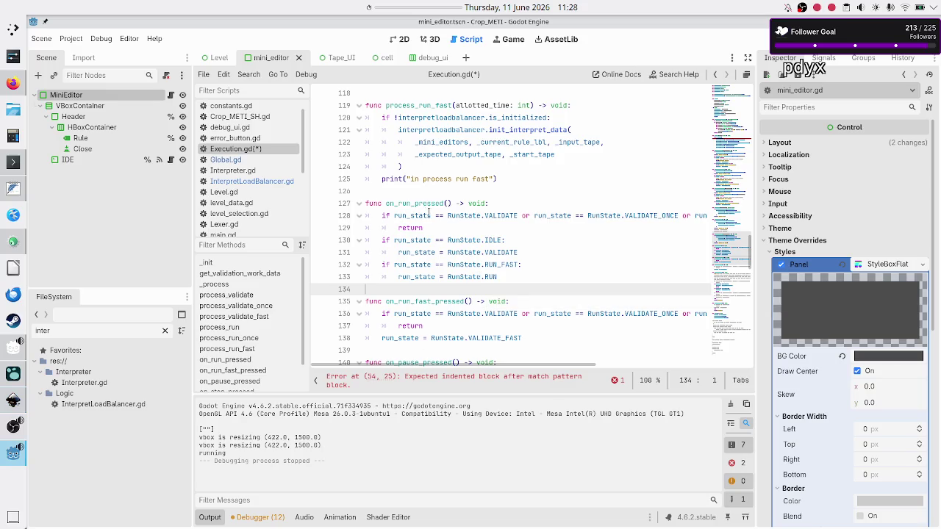
# Step: Extend line 132's condition with 'or run_state == RunState.PAUSE:'
pyautogui.click(511, 277)
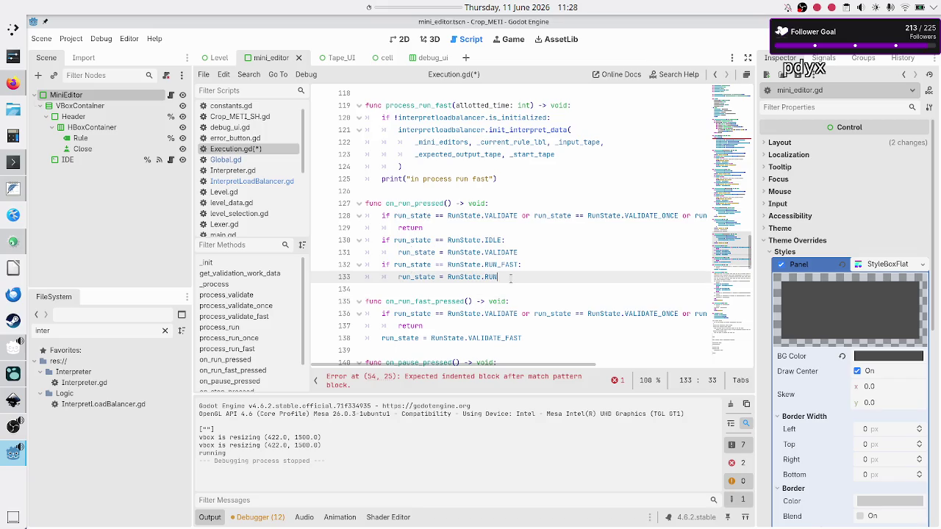
pyautogui.press('Up')
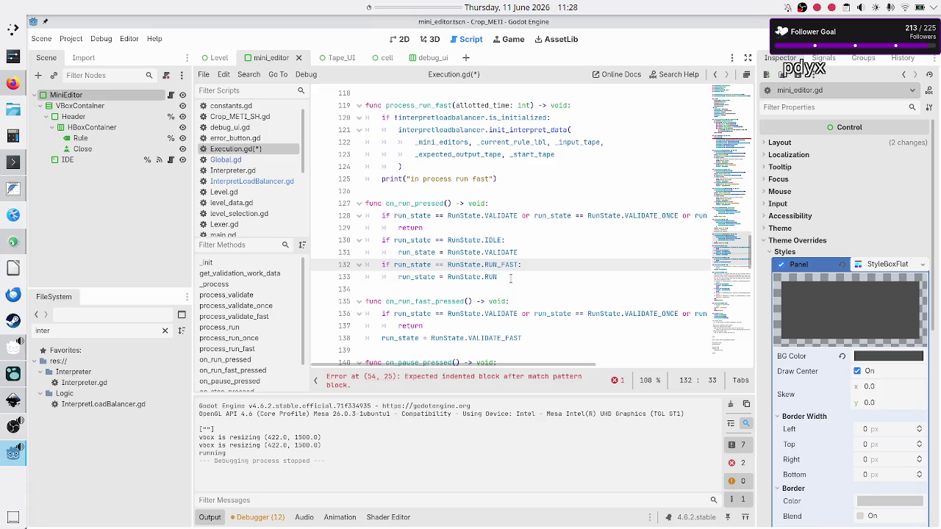
pyautogui.write('or run_s')
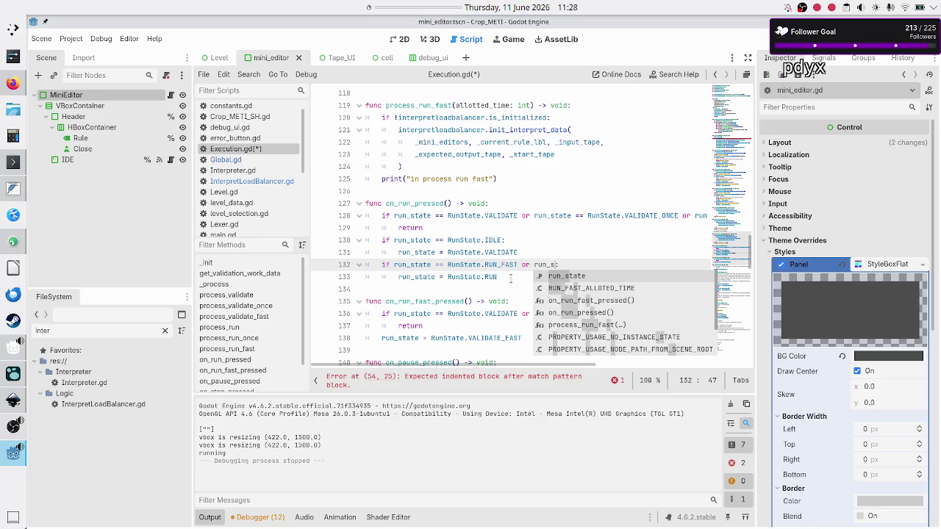
pyautogui.write('tate == RUN')
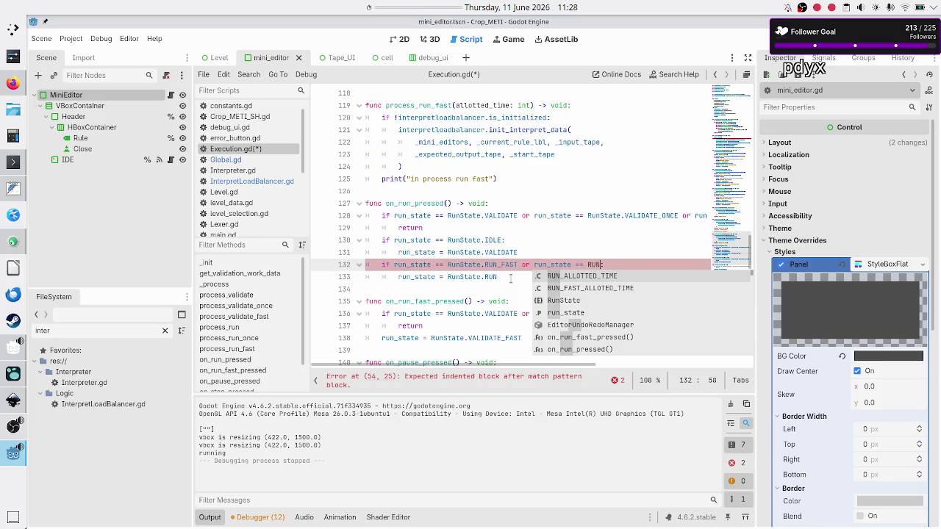
pyautogui.press('Down')
pyautogui.press('Down')
pyautogui.press('Return')
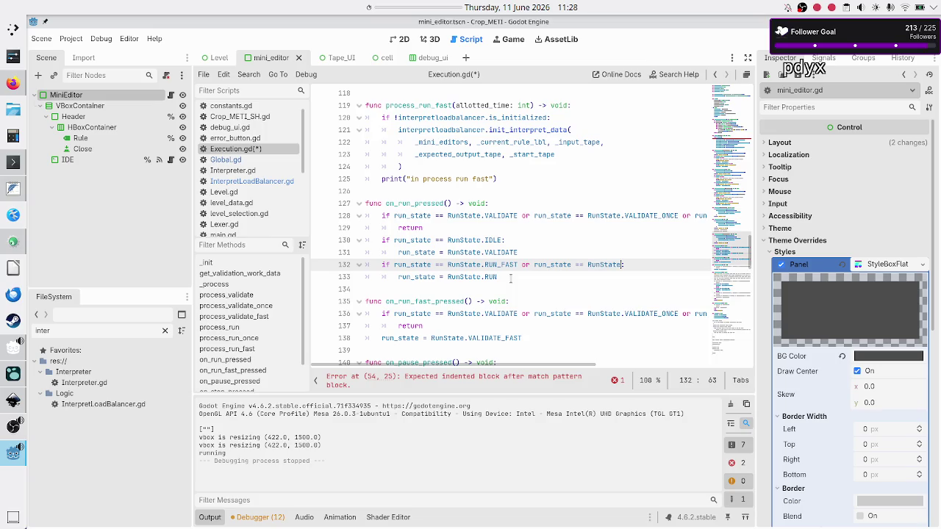
pyautogui.write('P')
pyautogui.press('Return')
pyautogui.write(':')
# Step: Save Execution.gd and bring the Inkscape mockup back to the front
pyautogui.press('Down')
pyautogui.hotkey('shift', 'Left')
pyautogui.hotkey('shift', 'Left')
pyautogui.hotkey('shift', 'Left')
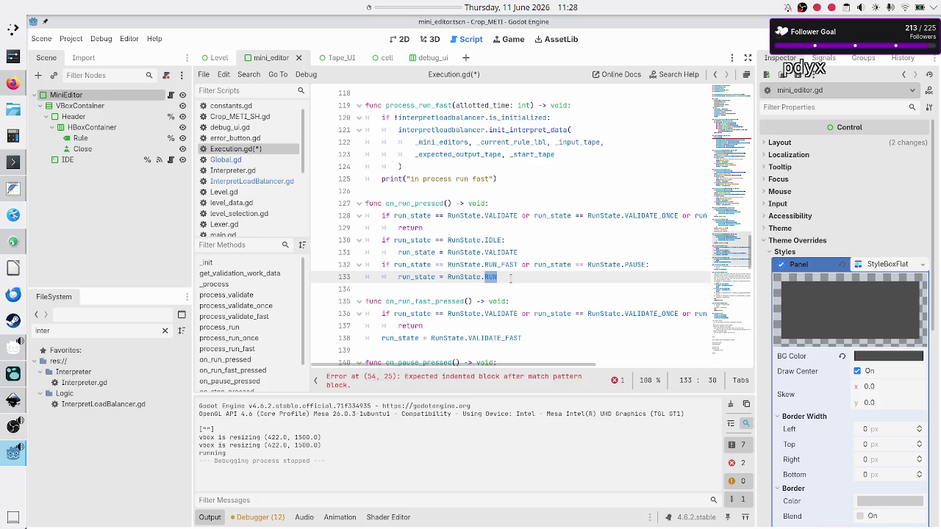
pyautogui.hotkey('ctrl', 's')
pyautogui.hotkey('alt', 'Tab')
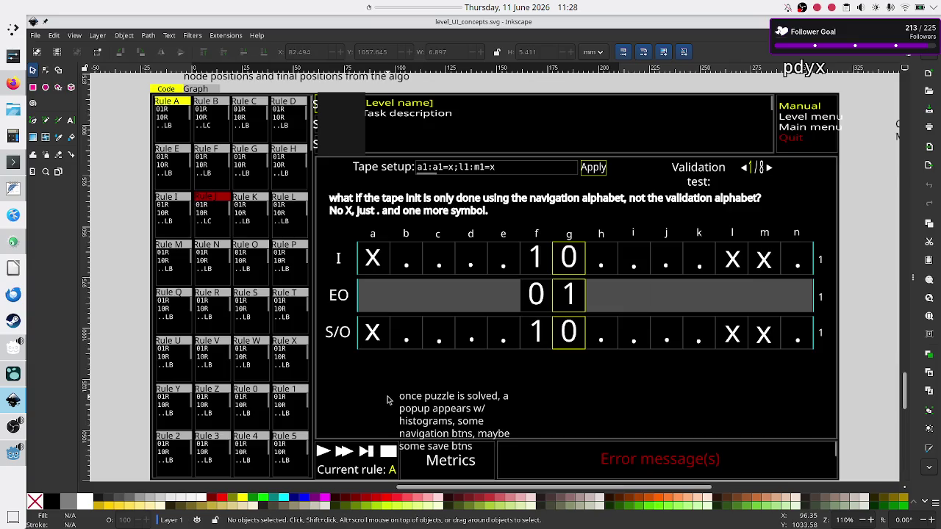
# Step: Switch from the Inkscape mockup to Godot's script editor showing Execution.gd
pyautogui.hotkey('alt', 'Tab')
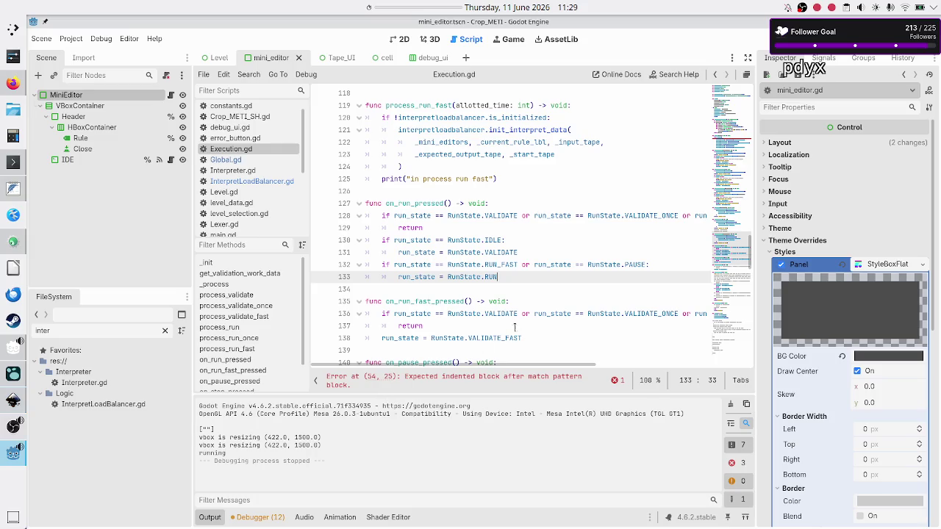
# Step: Remove ' or run_state == RunState.PAUSE' from the RUN_FAST check on line 132
pyautogui.click(532, 313)
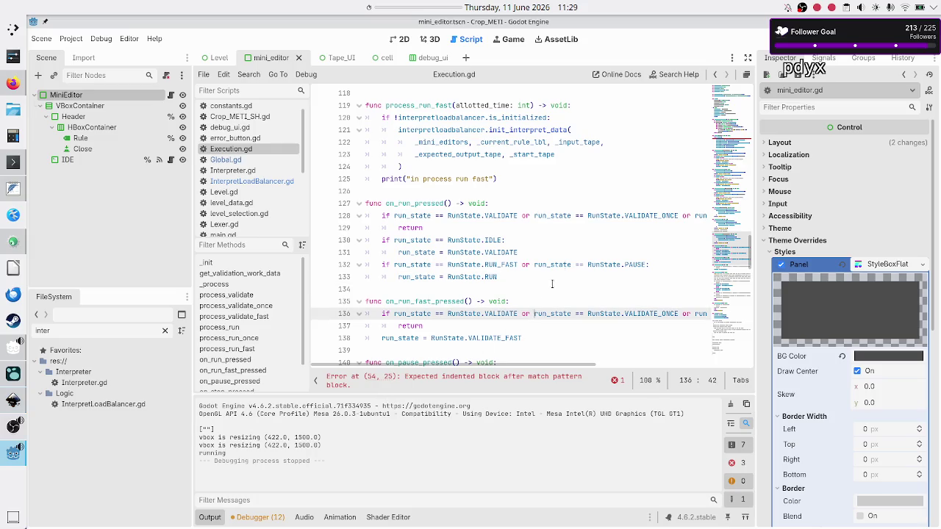
pyautogui.press('Up')
pyautogui.press('Up')
pyautogui.press('Up')
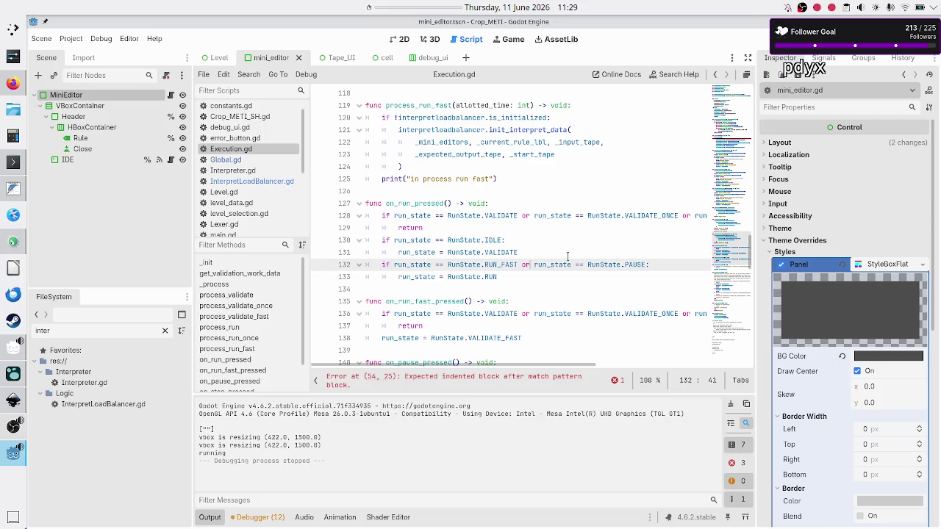
pyautogui.hotkey('shift', 'Right')
pyautogui.hotkey('shift', 'Right')
pyautogui.hotkey('shift', 'Right')
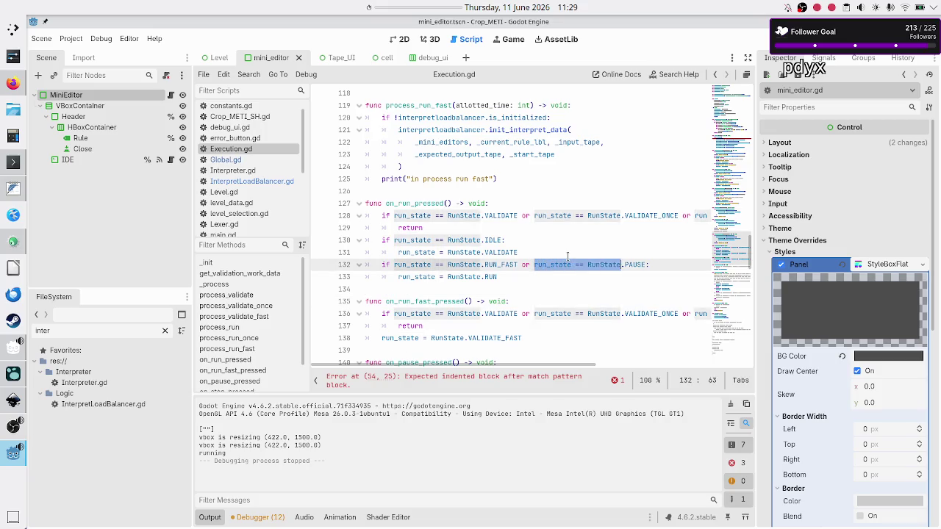
pyautogui.hotkey('shift', 'Right')
pyautogui.hotkey('shift', 'Left')
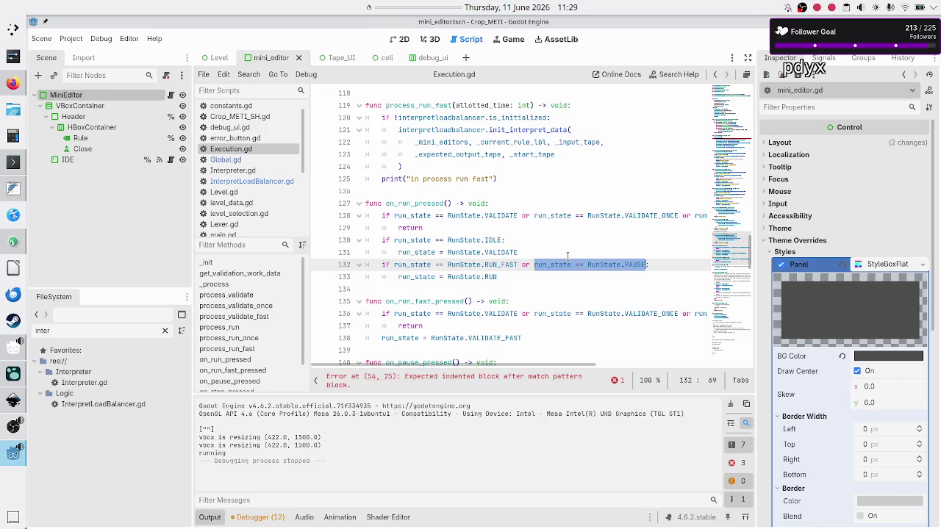
pyautogui.press('BackSpace')
pyautogui.press('BackSpace')
pyautogui.press('BackSpace')
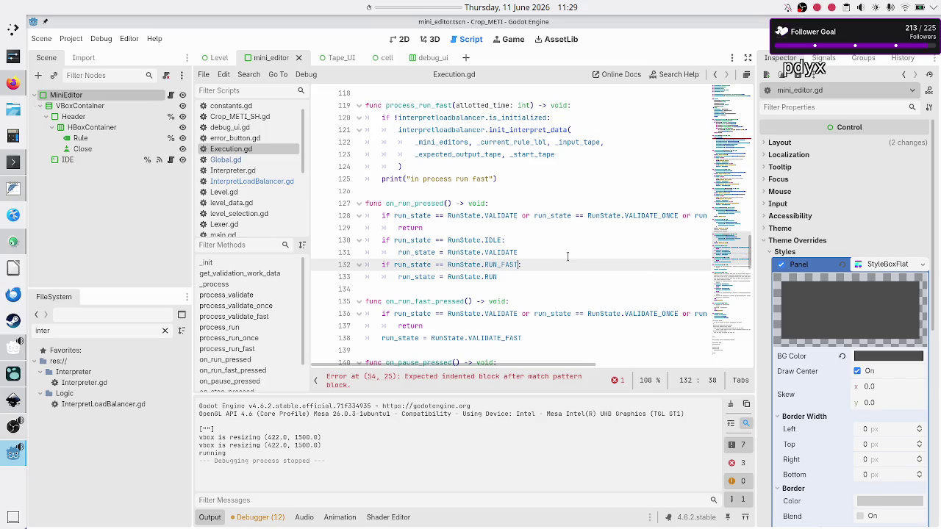
# Step: Open a new indented line after the RUN assignment on line 133
pyautogui.press('Right')
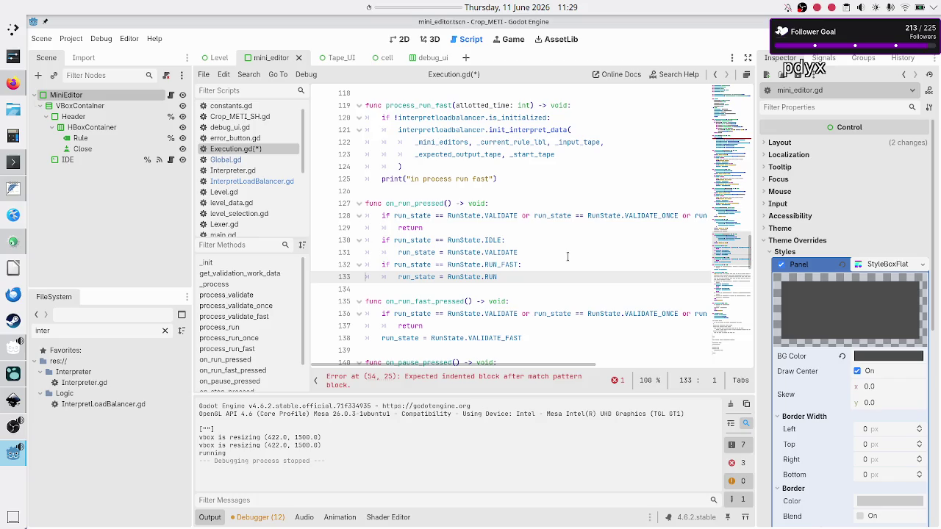
pyautogui.press('End')
pyautogui.press('Return')
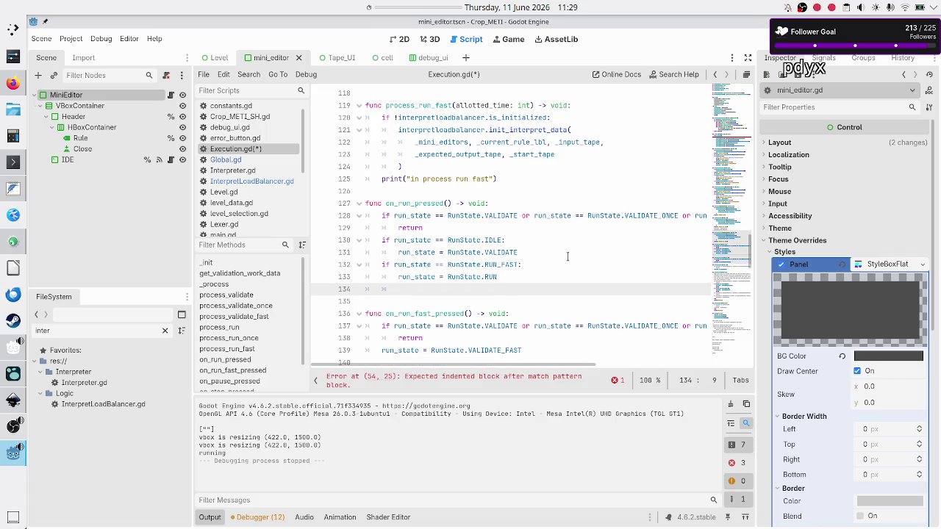
# Step: Add 'if run_state == RunState.PAUSE:' with a nested 'if validatescheduler.finished:' check
pyautogui.write('if run_state == RunState.PAUSE')
pyautogui.write(':')
pyautogui.press('Return')
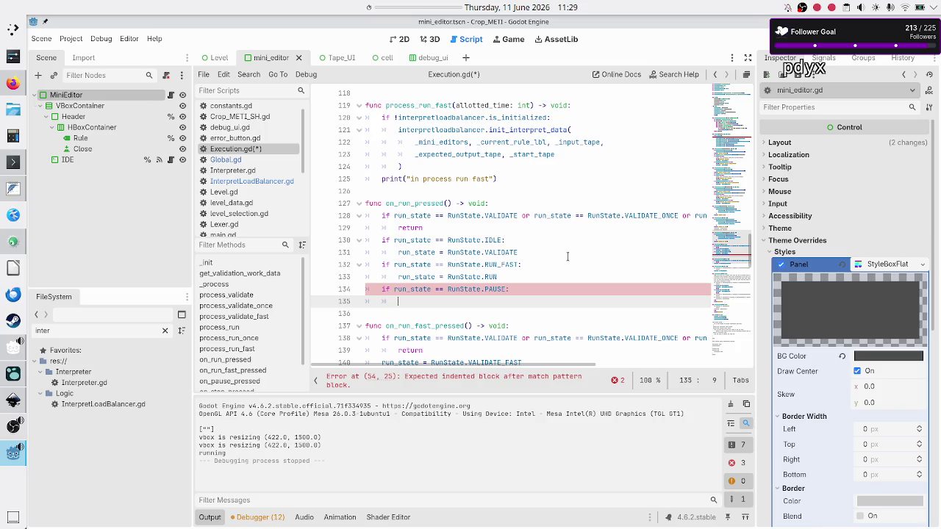
pyautogui.write('if')
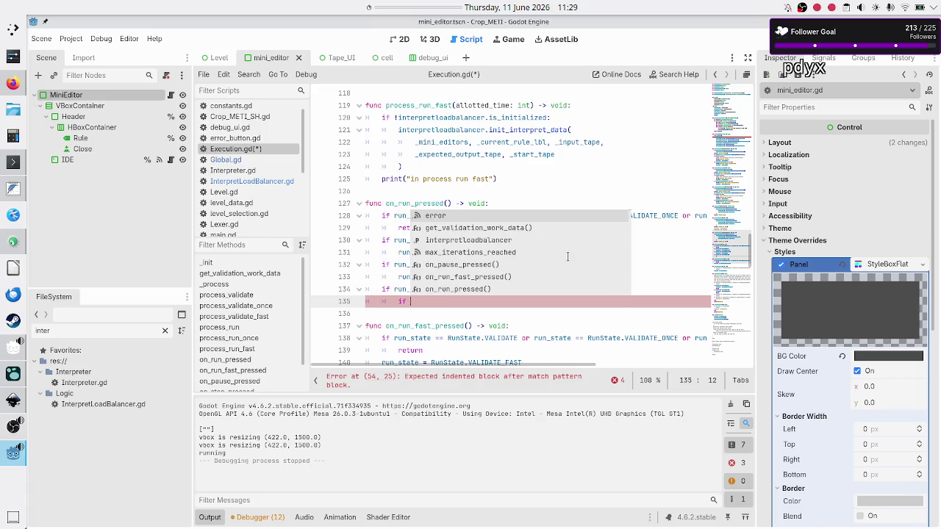
pyautogui.write(' valid')
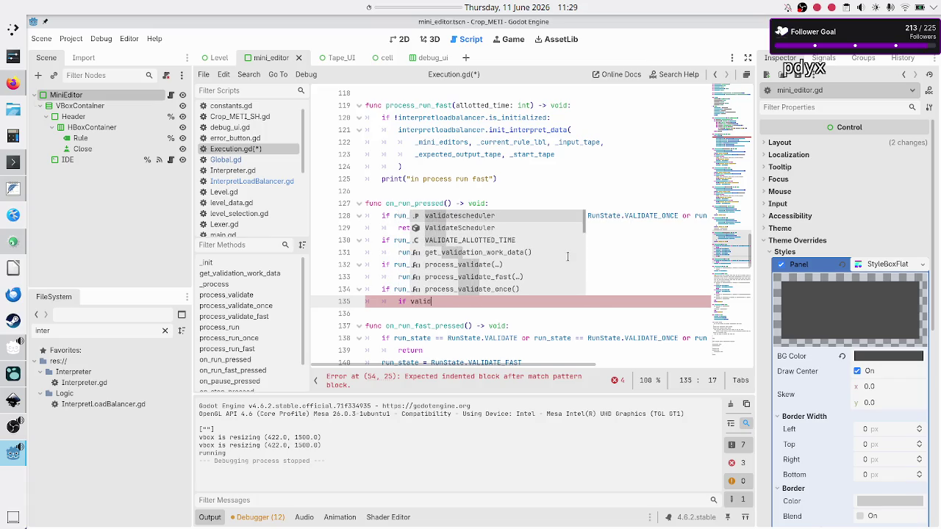
pyautogui.write('atescheduler.fin')
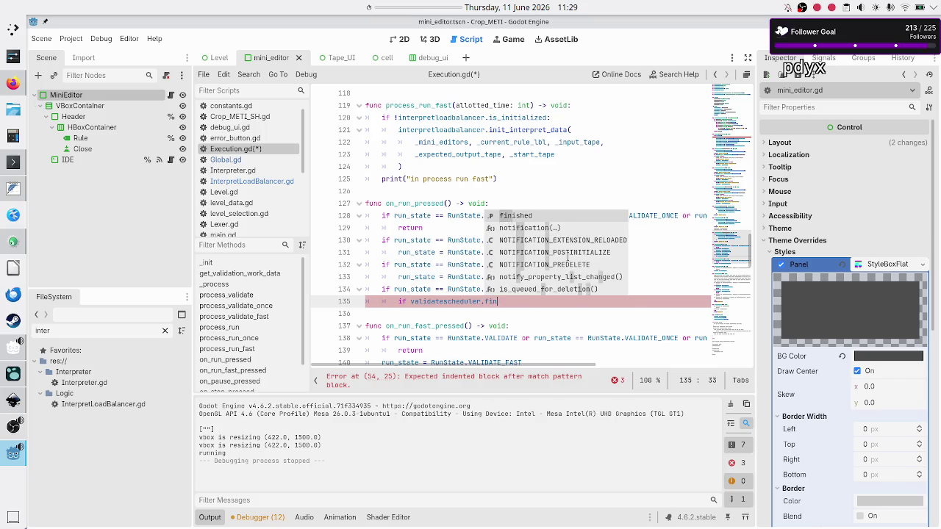
pyautogui.write('ished =')
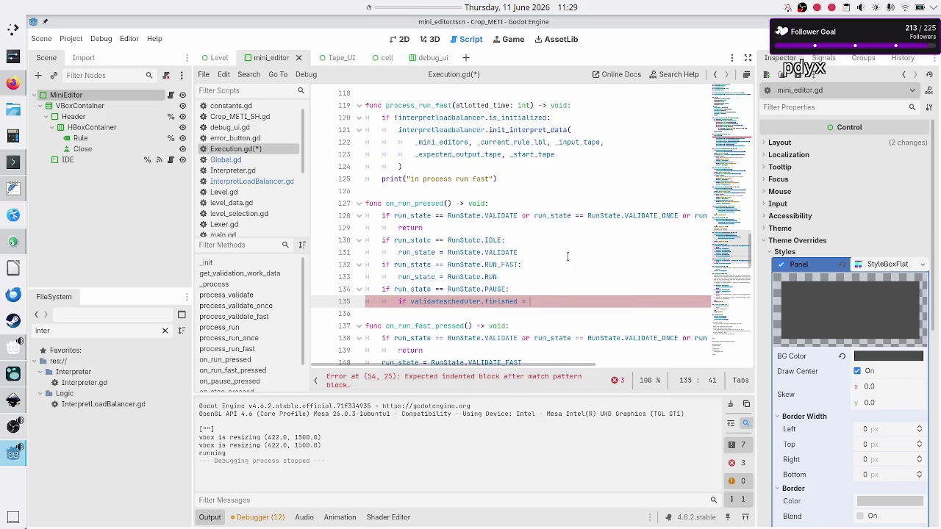
pyautogui.press('BackSpace')
pyautogui.press('BackSpace')
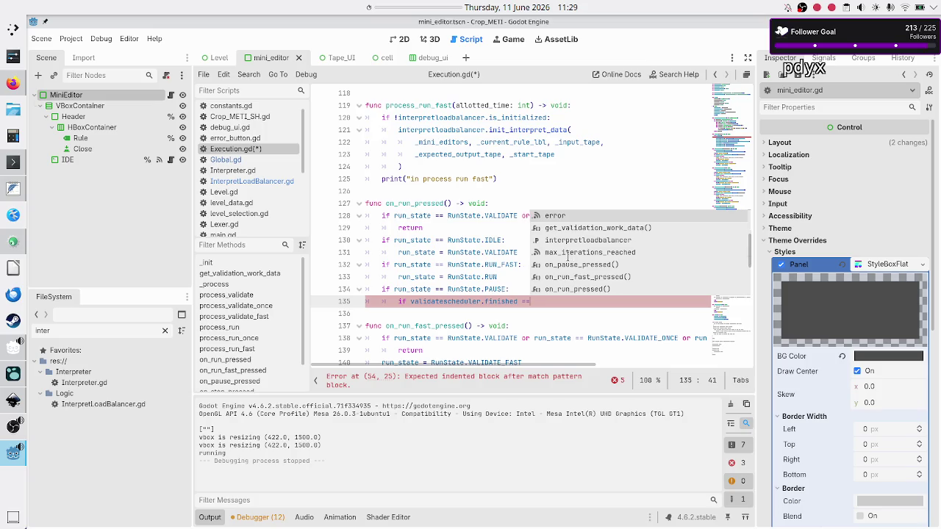
pyautogui.write(':')
pyautogui.press('Return')
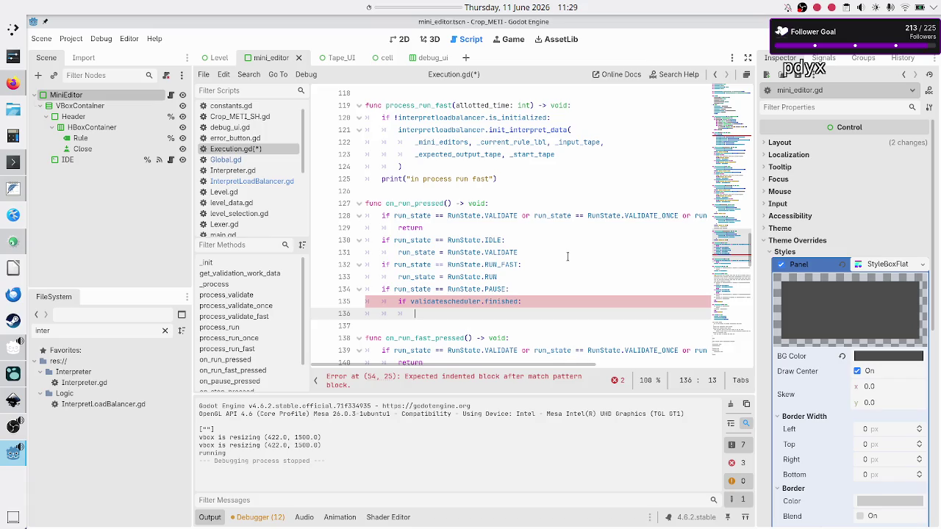
# Step: Inside the finished check, set run_state = RunState.RUN
pyautogui.write('run')
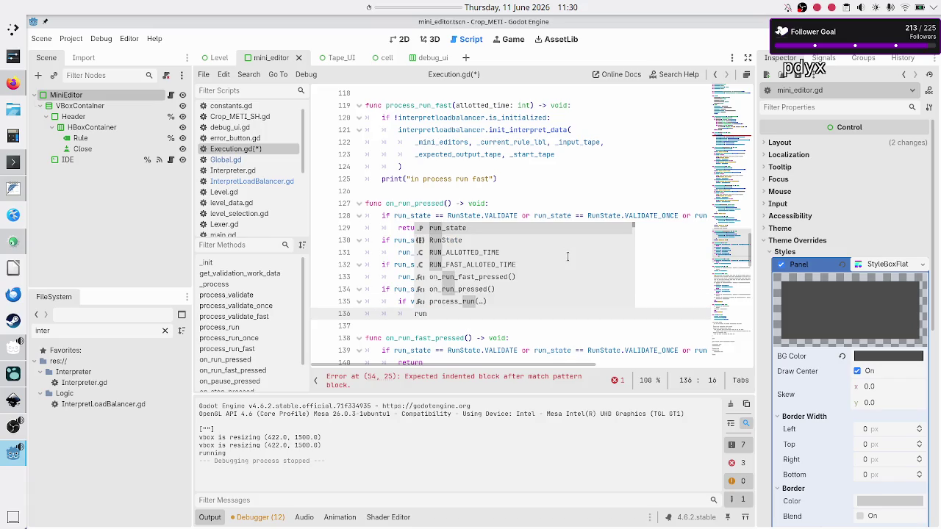
pyautogui.press('Return')
pyautogui.write('= ')
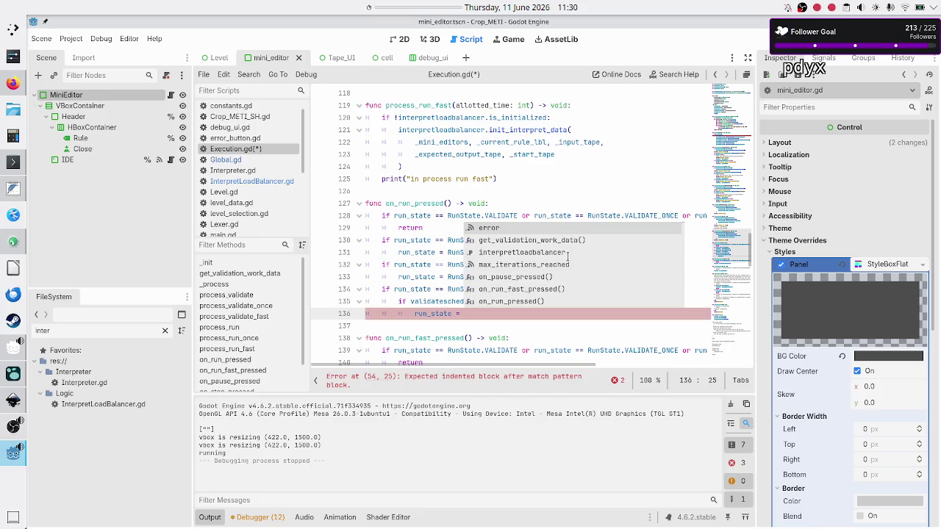
pyautogui.write('RUN')
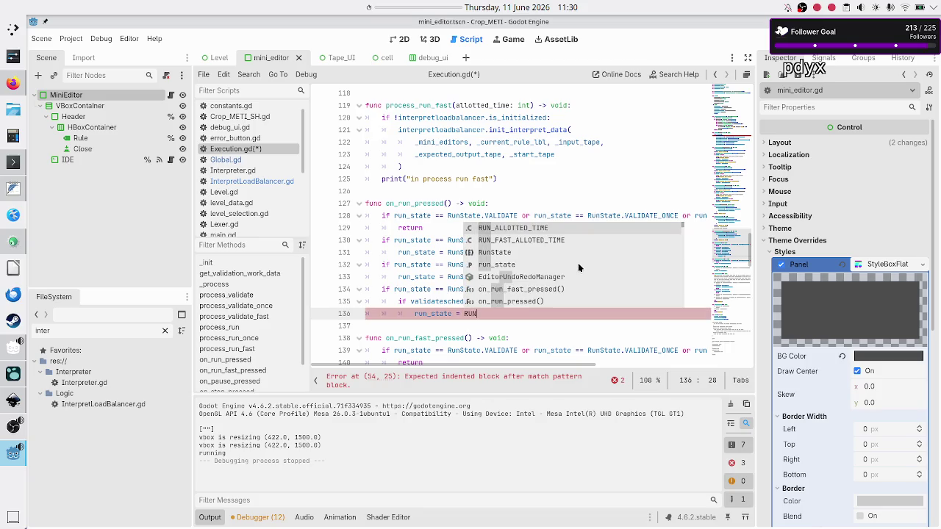
pyautogui.press('Down')
pyautogui.press('Down')
pyautogui.press('Return')
pyautogui.write('.RUN')
pyautogui.press('Return')
# Step: Add an else branch setting run_state = RunState.VALIDATE, and save Execution.gd
pyautogui.press('Return')
pyautogui.press('BackSpace')
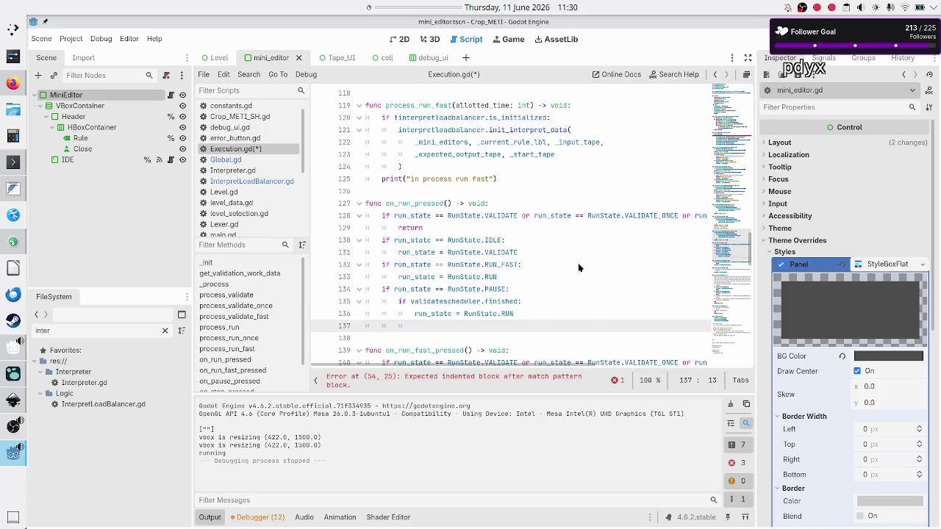
pyautogui.write('else:')
pyautogui.press('Return')
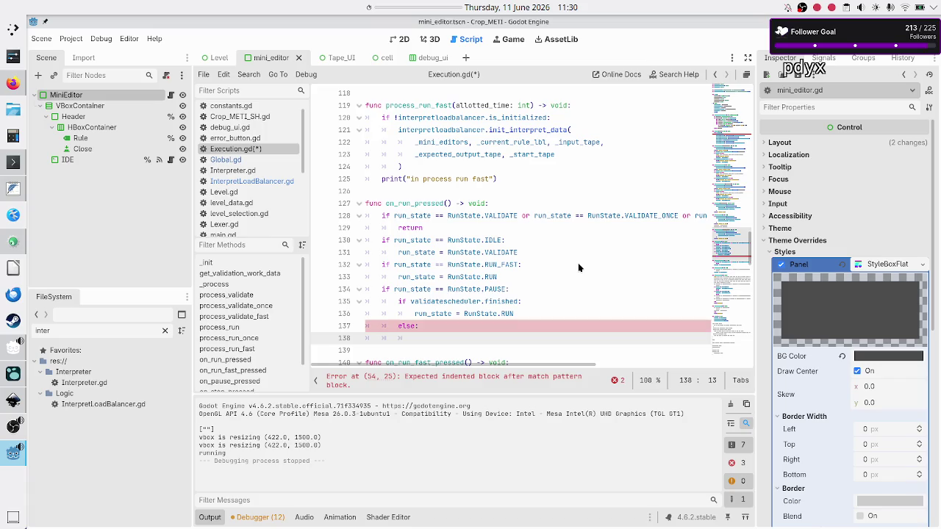
pyautogui.write('run_state:')
pyautogui.press('BackSpace')
pyautogui.write('= RUN')
pyautogui.press('Down')
pyautogui.press('Down')
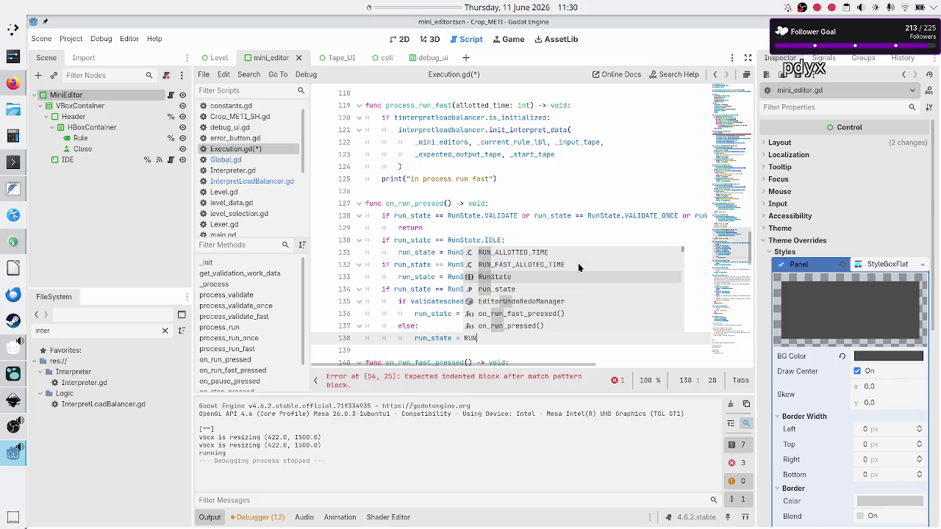
pyautogui.press('Return')
pyautogui.write('.')
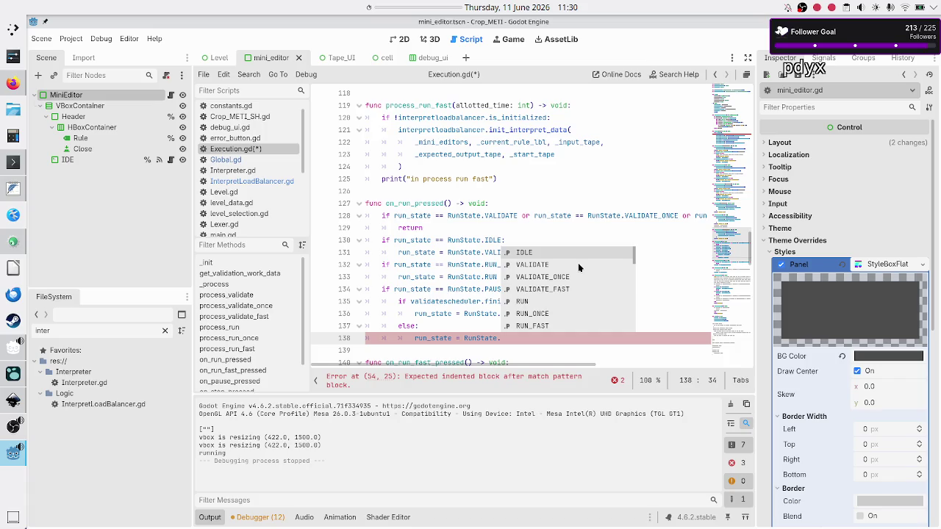
pyautogui.press('Down')
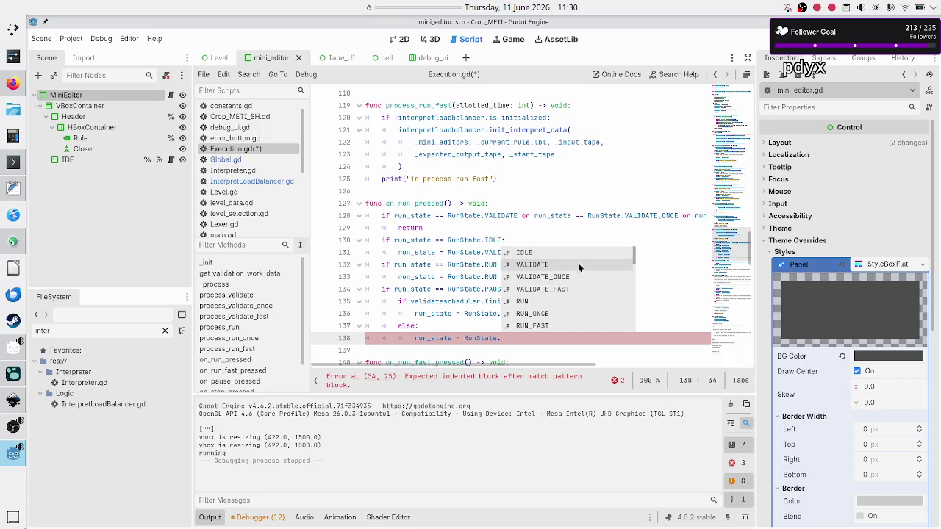
pyautogui.press('Return')
pyautogui.hotkey('ctrl', 's')
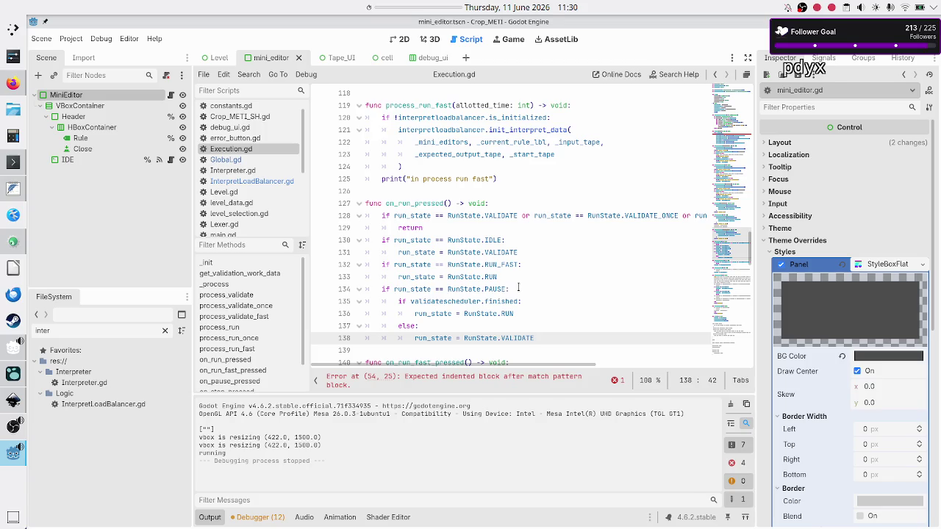
# Step: Glance at the Inkscape mockup, then inspect validatescheduler on line 135 of on_run_pressed
pyautogui.hotkey('alt', 'Tab')
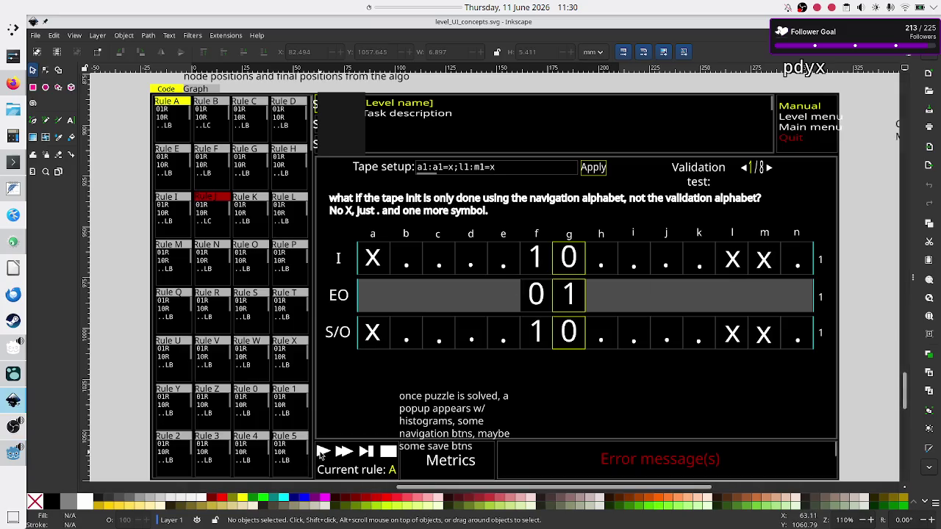
pyautogui.hotkey('alt', 'Tab')
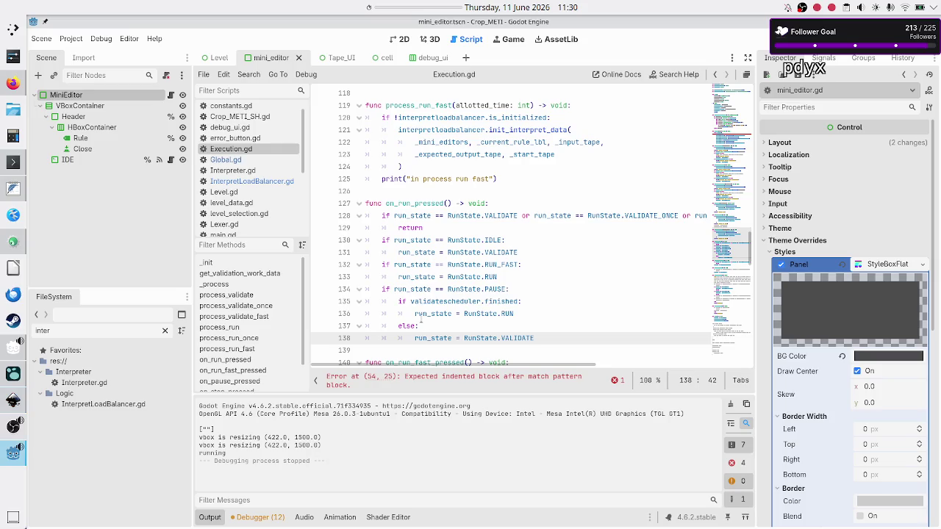
pyautogui.hotkey('alt', 'Tab')
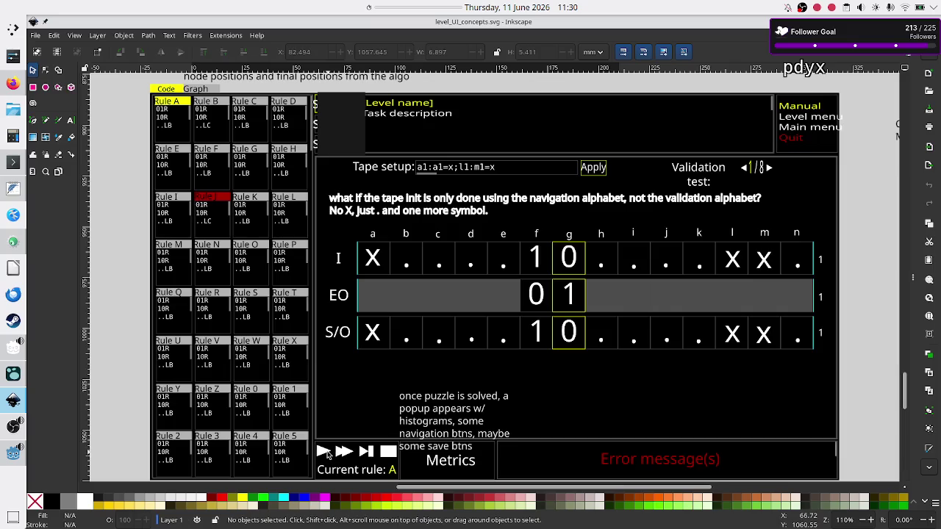
pyautogui.click(13, 454)
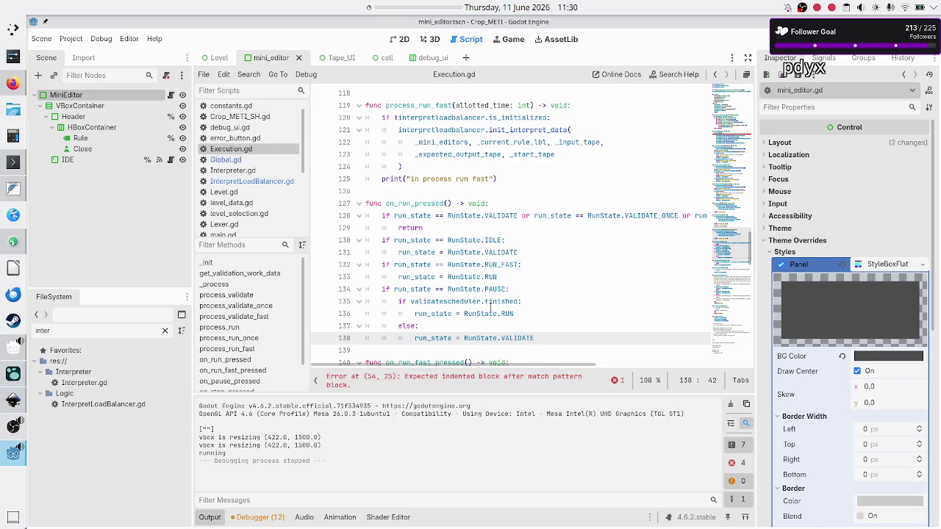
pyautogui.moveTo(491, 308)
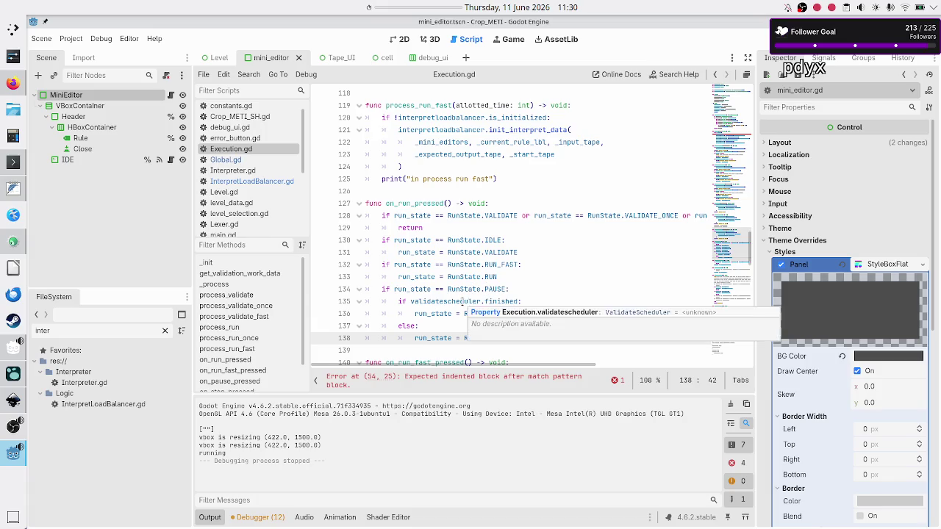
pyautogui.doubleClick(462, 302)
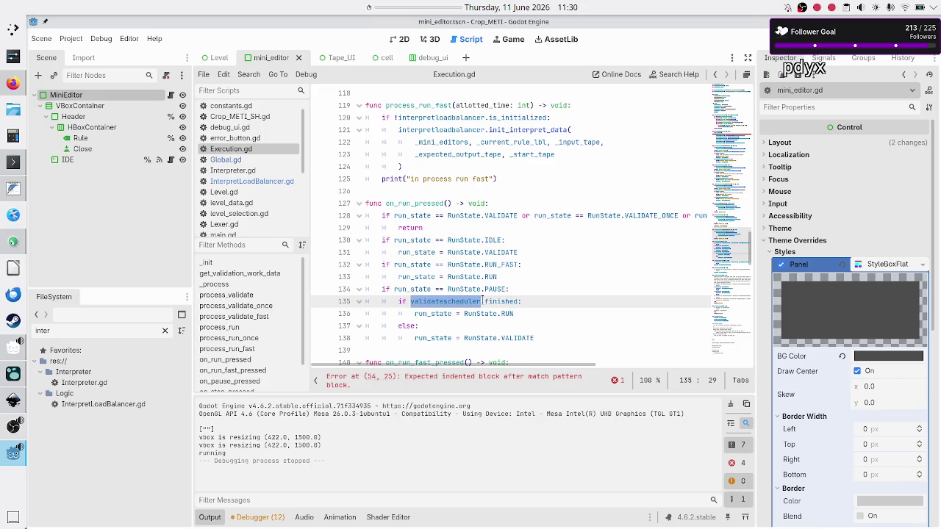
pyautogui.click(540, 337)
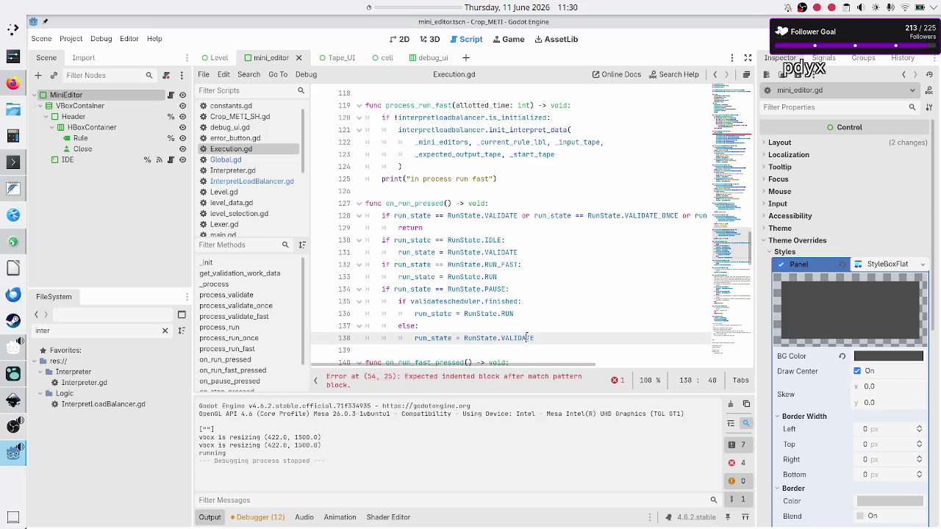
# Step: Recheck the else line and line 136 in Godot, then return to the Inkscape mockup
pyautogui.hotkey('alt', 'Tab')
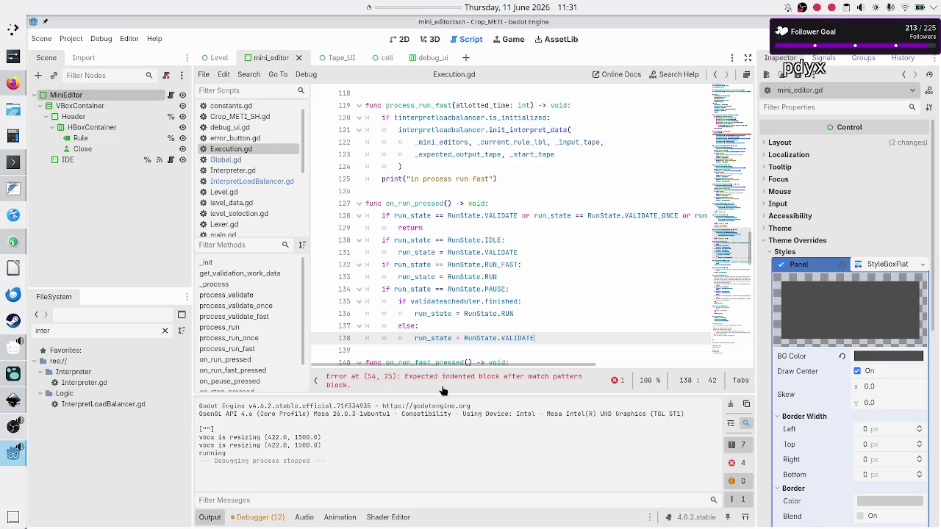
pyautogui.hotkey('alt', 'Tab')
pyautogui.click(553, 326)
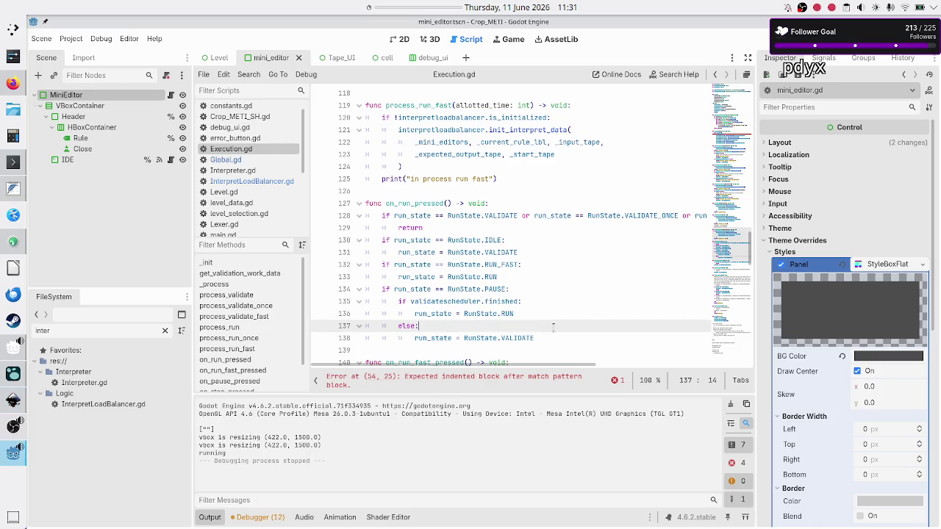
pyautogui.click(527, 312)
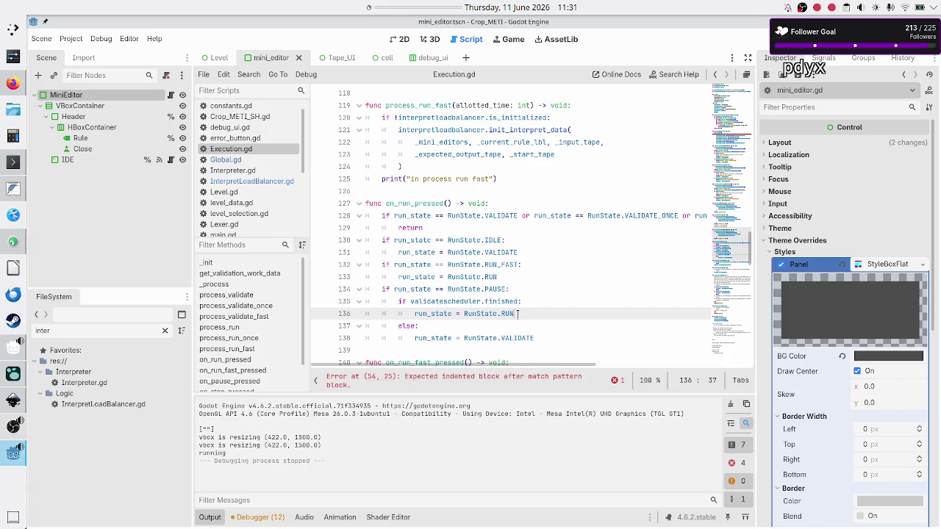
pyautogui.hotkey('alt', 'Tab')
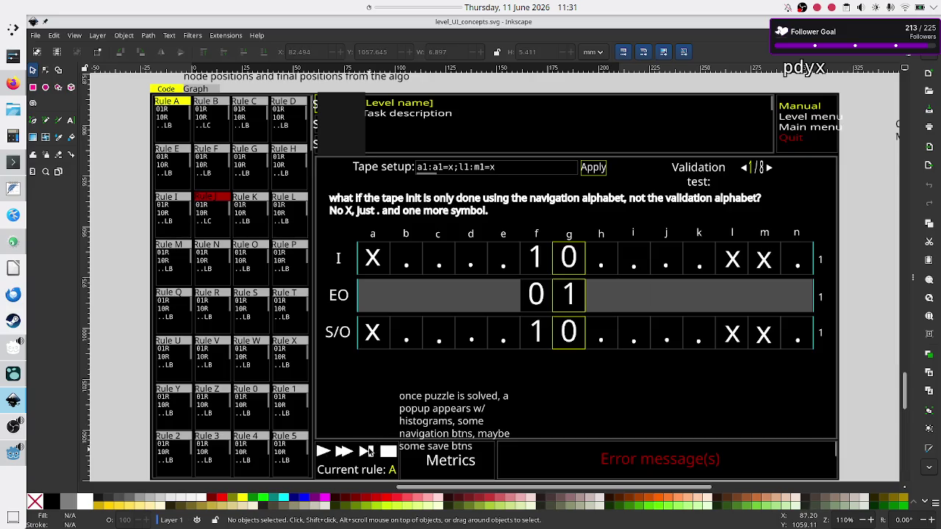
# Step: Undo the accidental upward drag of the step-forward buttons, deselect, and return to Godot
pyautogui.moveTo(369, 451); pyautogui.dragTo(367, 437)
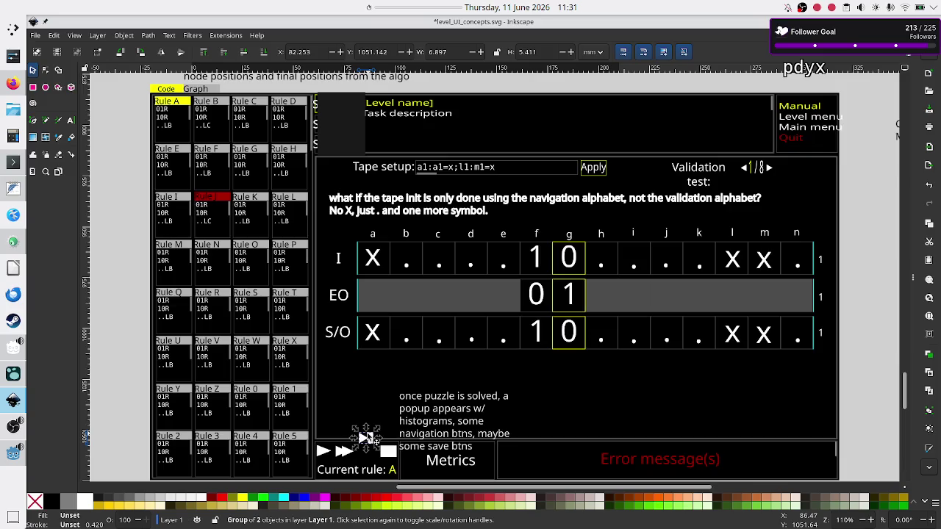
pyautogui.hotkey('ctrl', 'z')
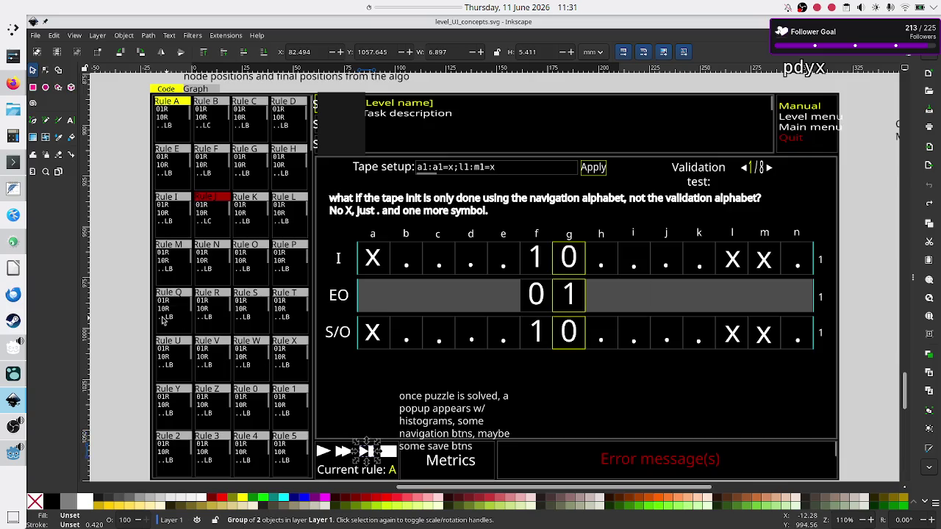
pyautogui.press('Escape')
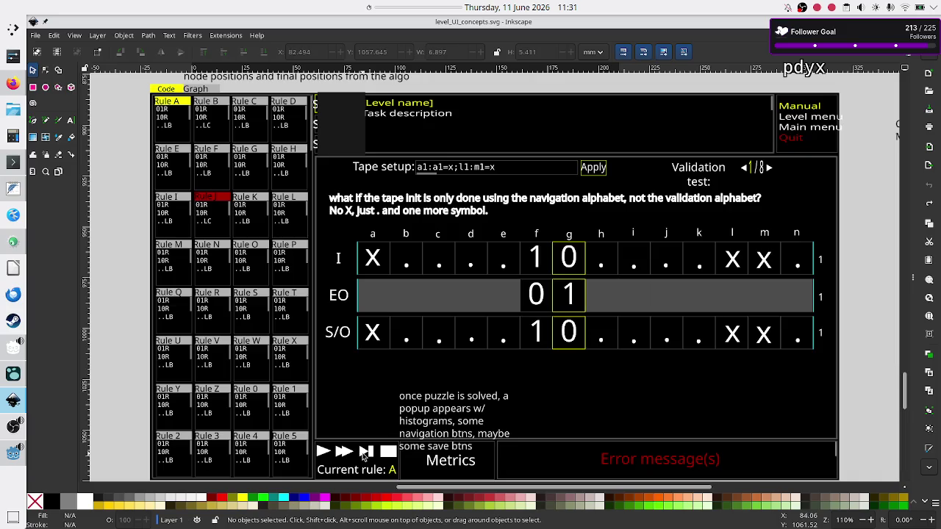
pyautogui.hotkey('alt', 'Tab')
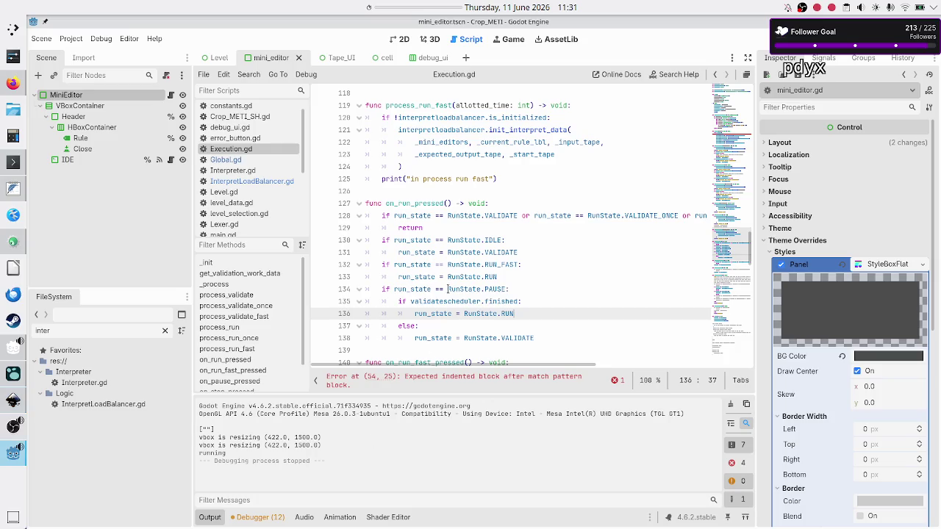
# Step: Scroll through on_run_pressed and place the caret at line 128
pyautogui.doubleClick(492, 290)
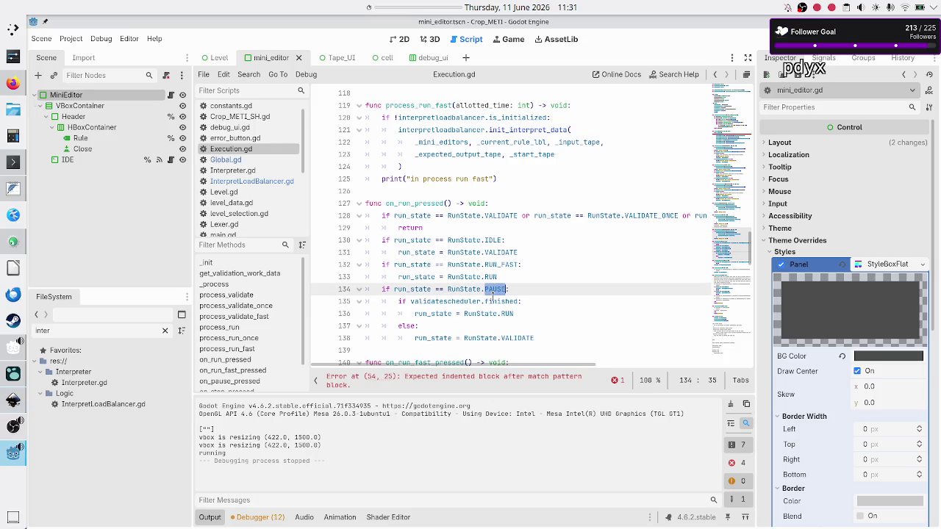
pyautogui.click(496, 302)
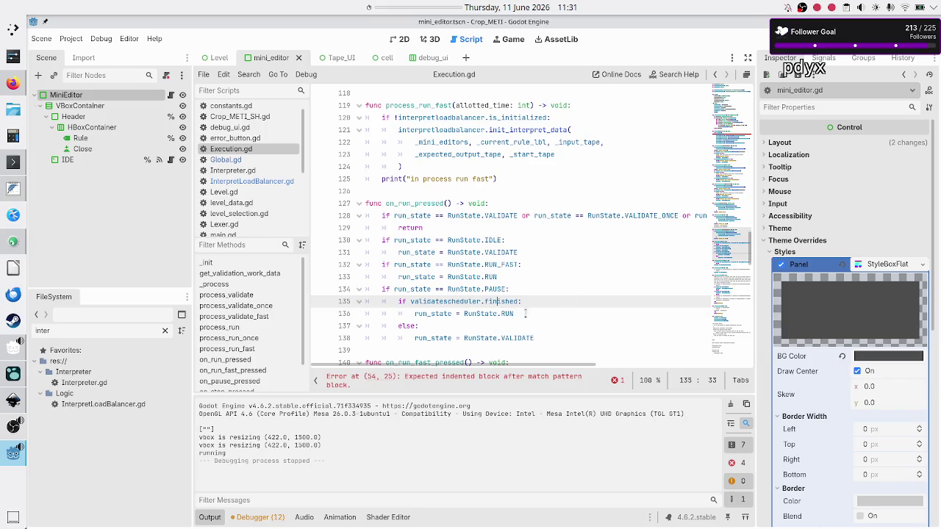
pyautogui.scroll(-1, 533, 337)
pyautogui.click(553, 298)
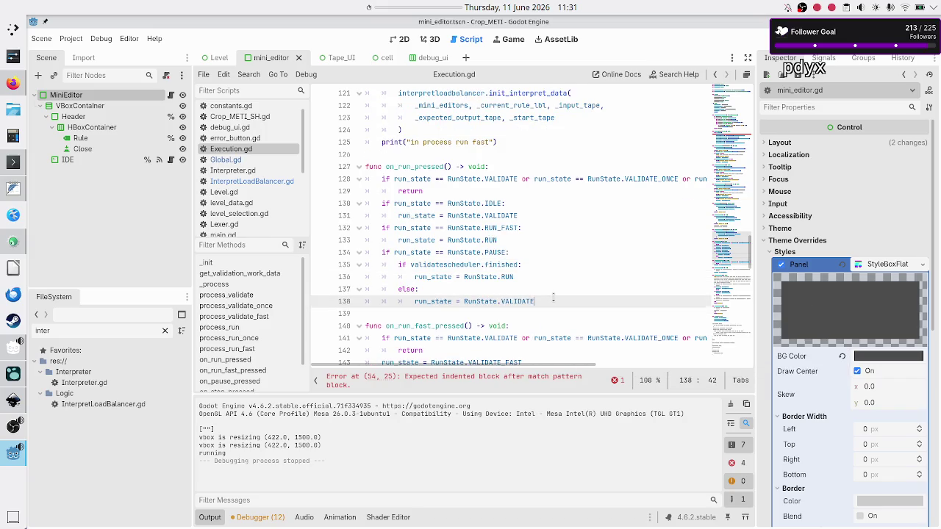
pyautogui.press('Home')
pyautogui.press('Up')
pyautogui.press('Up')
pyautogui.press('Up')
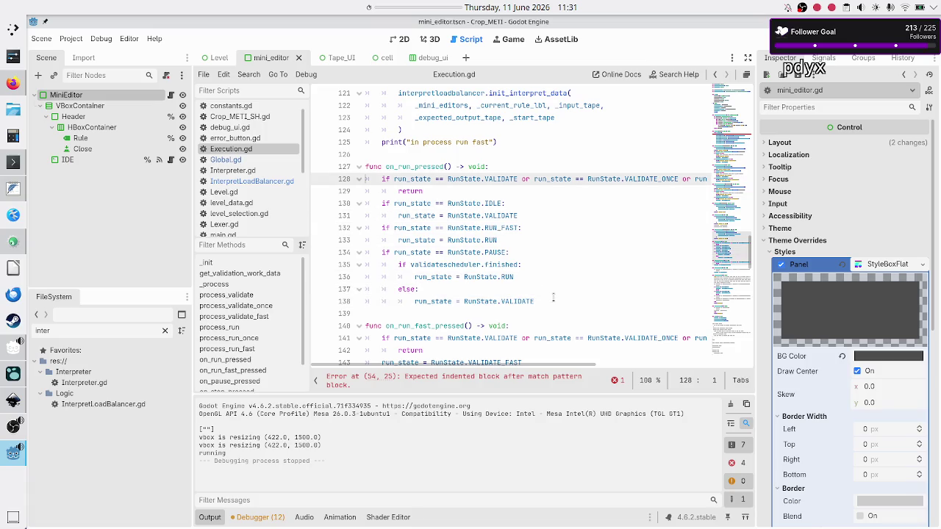
# Step: Select and copy lines 128–138, the on_run_pressed state-handling block
pyautogui.hotkey('shift', 'Down')
pyautogui.hotkey('shift', 'Down')
pyautogui.hotkey('shift', 'Down')
pyautogui.hotkey('shift', 'Down')
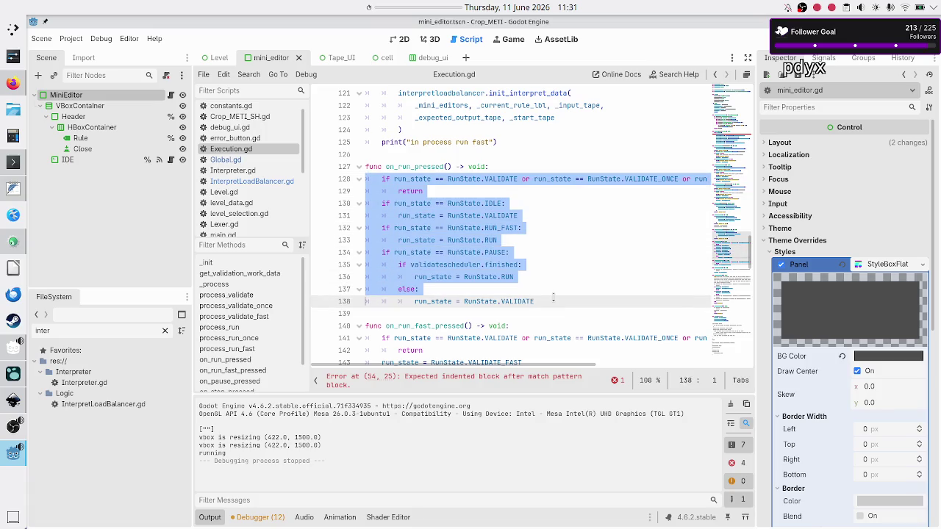
pyautogui.hotkey('shift', 'End')
pyautogui.press('Down')
pyautogui.press('Down')
pyautogui.press('Down')
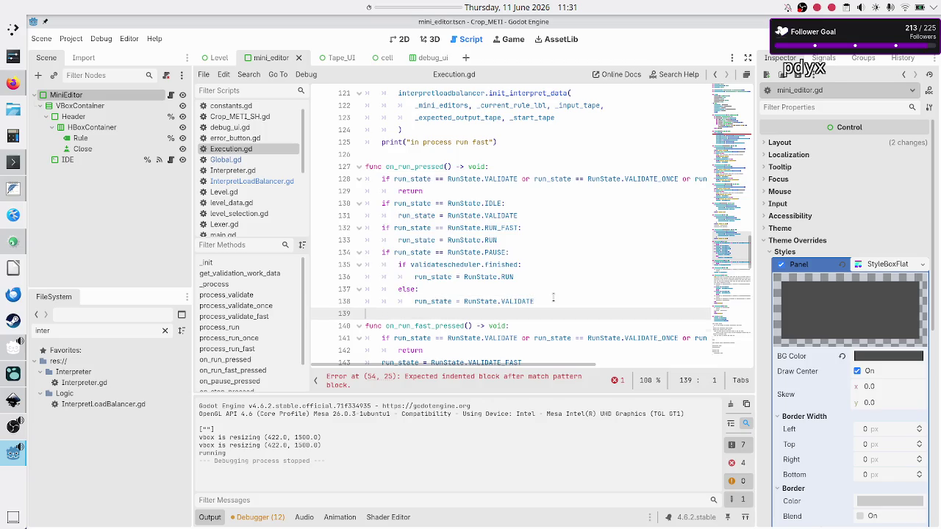
pyautogui.press('Up')
pyautogui.press('Up')
pyautogui.press('Up')
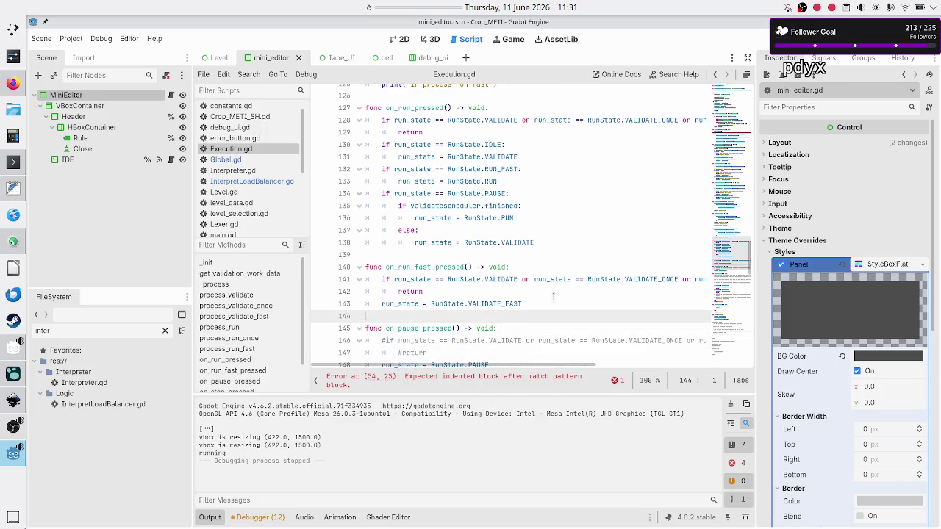
pyautogui.press('Up')
pyautogui.press('Up')
pyautogui.press('Up')
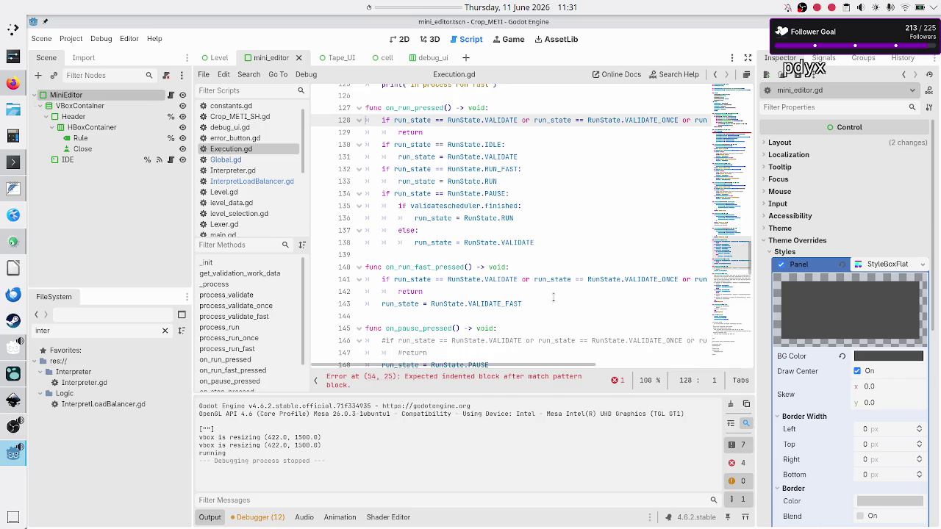
pyautogui.hotkey('shift', 'Down')
pyautogui.hotkey('shift', 'Down')
pyautogui.hotkey('shift', 'Down')
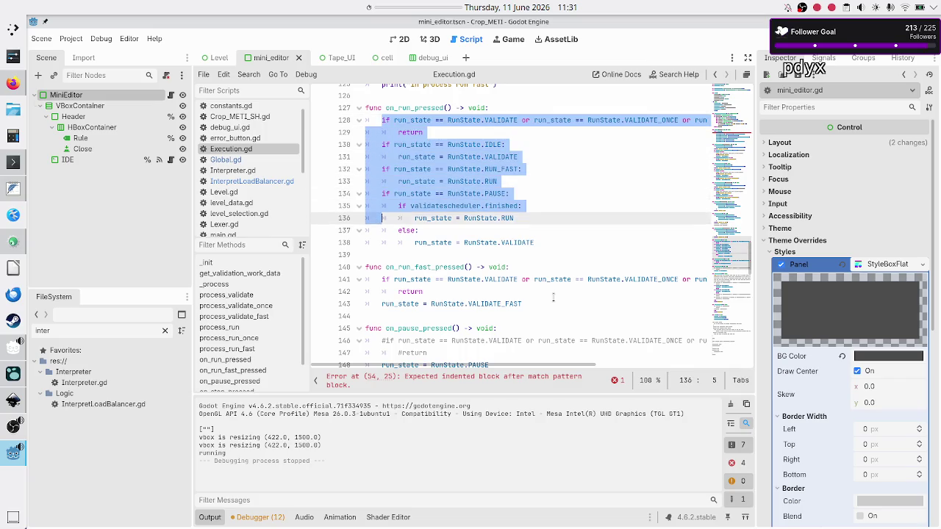
pyautogui.hotkey('shift', 'Left')
pyautogui.hotkey('ctrl', 'c')
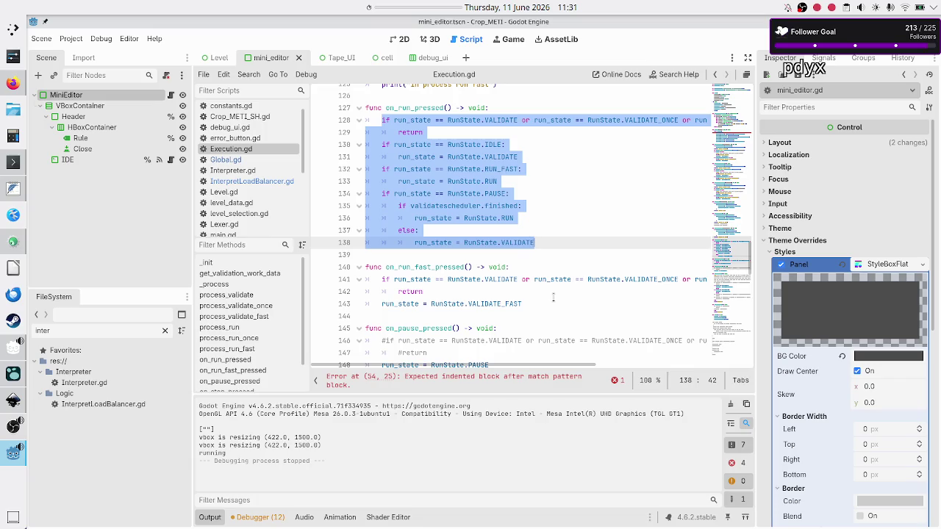
pyautogui.press('Down')
pyautogui.press('Down')
pyautogui.press('Down')
# Step: Select the old on_run_fast_pressed body on lines 141–143
pyautogui.press('Home')
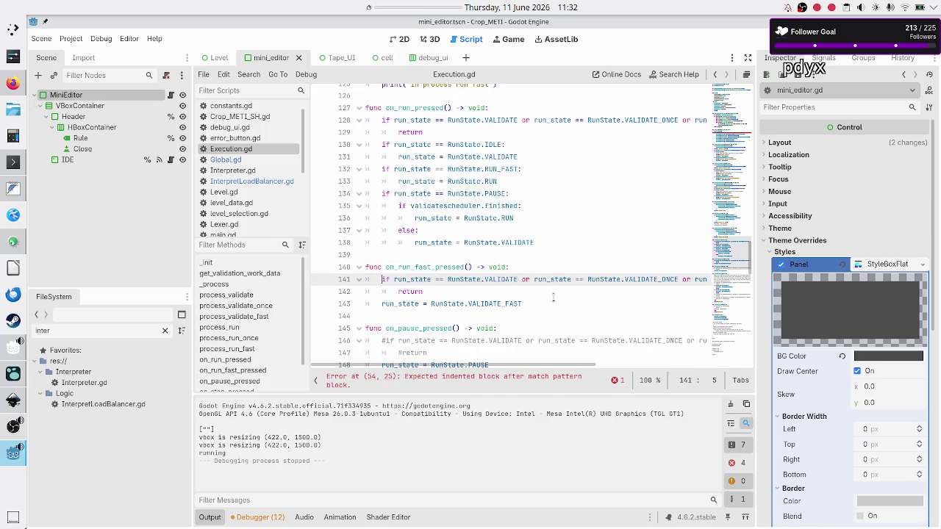
pyautogui.hotkey('shift', 'Down')
pyautogui.hotkey('shift', 'Down')
pyautogui.hotkey('shift', 'End')
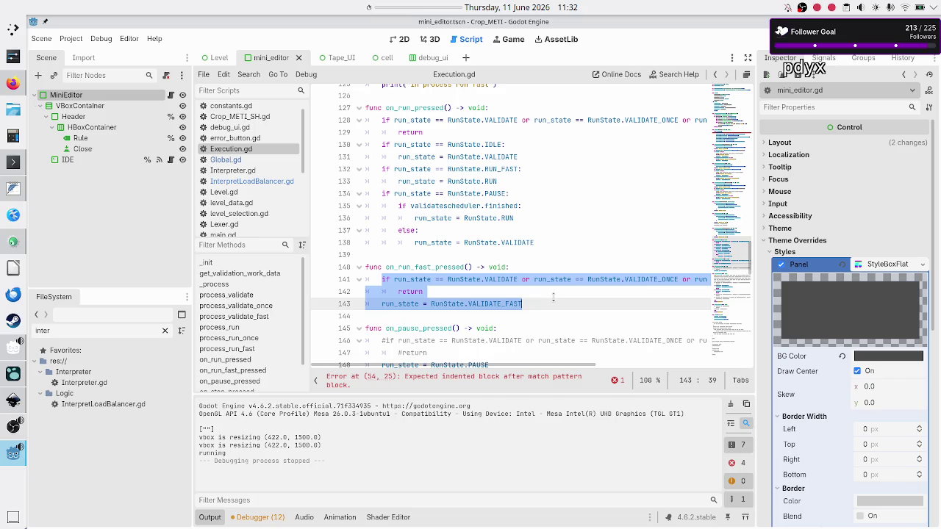
# Step: Replace the on_run_fast_pressed body with the pasted block and make the IDLE case VALIDATE_FAST
pyautogui.press('Delete')
pyautogui.hotkey('ctrl', 'v')
pyautogui.press('Up')
pyautogui.press('Up')
pyautogui.press('Up')
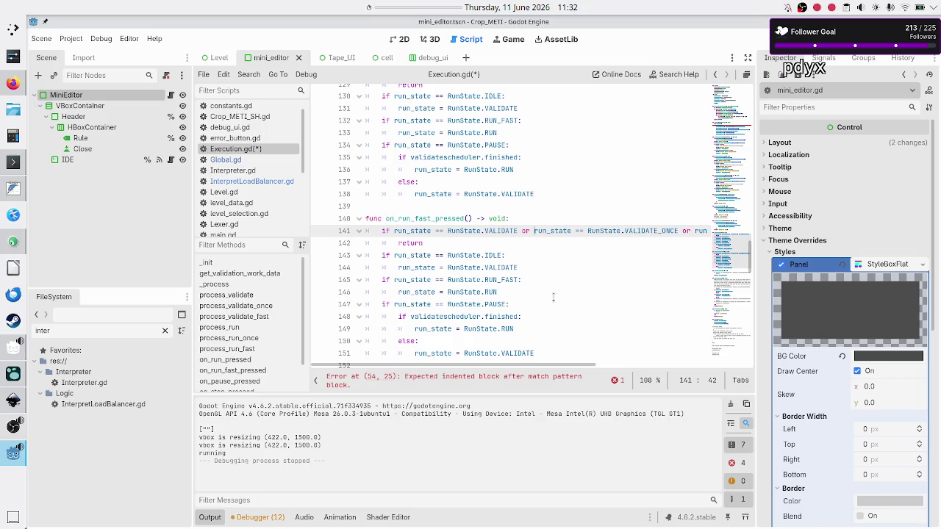
pyautogui.press('Home')
pyautogui.press('Down')
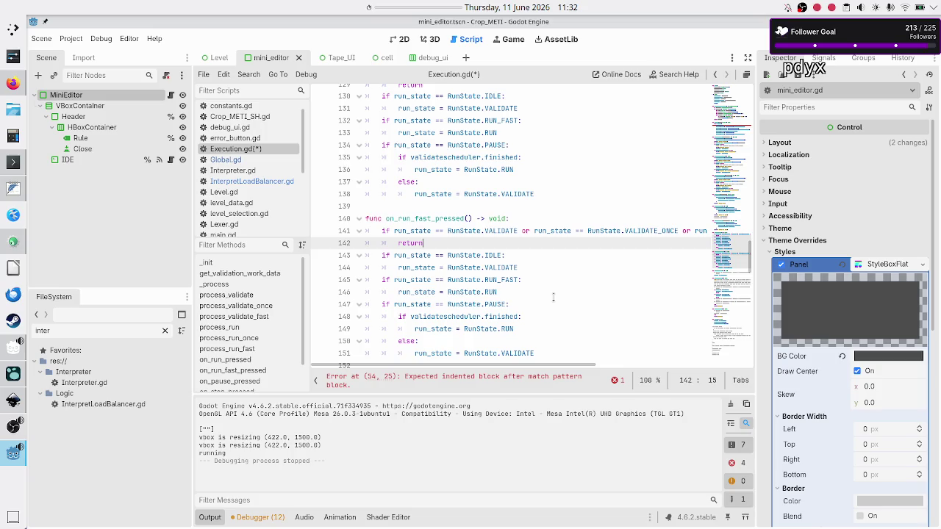
pyautogui.press('Down')
pyautogui.press('Down')
pyautogui.hotkey('ctrl', 'Right')
pyautogui.press('Right')
pyautogui.press('Right')
pyautogui.press('Right')
pyautogui.write('_FAST')
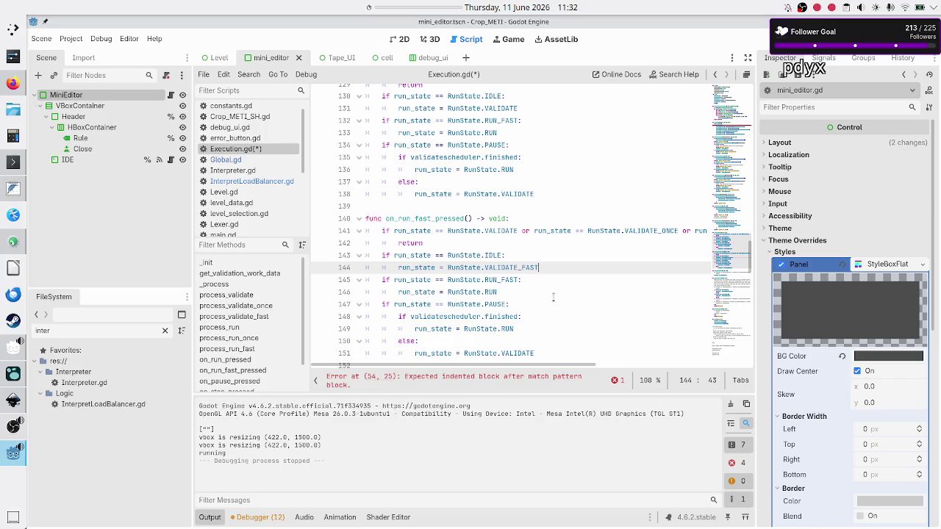
# Step: Change the line 145 check to RUN and its assignment on line 146 to RUN_FAST
pyautogui.press('Down')
pyautogui.press('BackSpace')
pyautogui.press('BackSpace')
pyautogui.press('BackSpace')
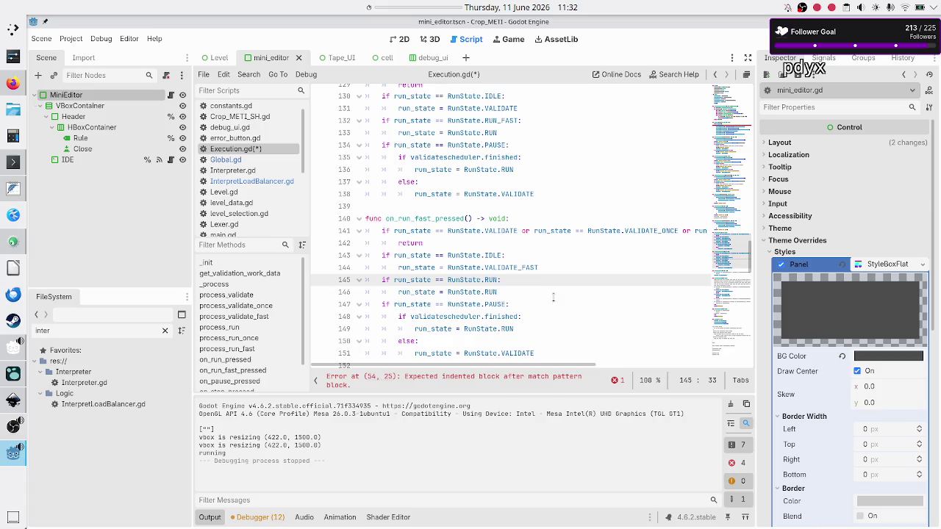
pyautogui.press('Down')
pyautogui.write('F')
pyautogui.press('Return')
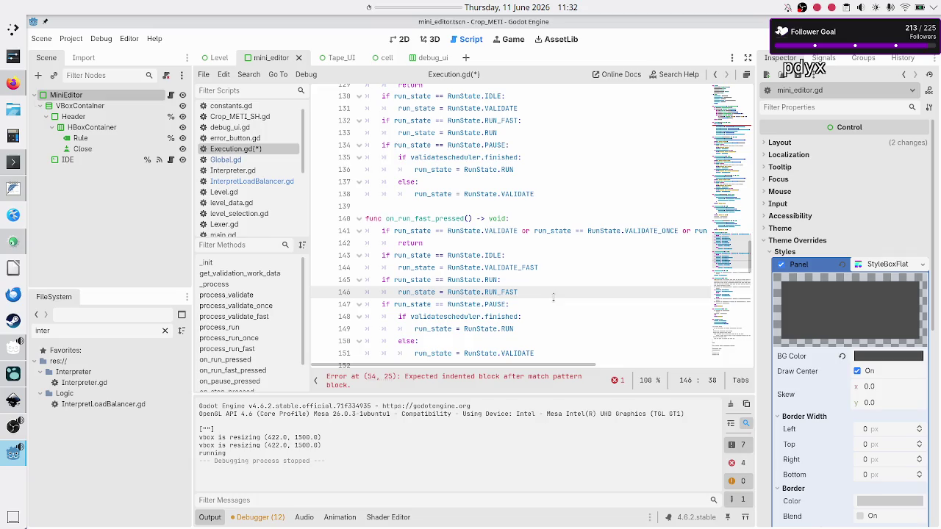
# Step: Make the PAUSE branch's finished case set RunState.RUN_FAST on line 149
pyautogui.press('Down')
pyautogui.hotkey('shift', 'Left')
pyautogui.hotkey('shift', 'Left')
pyautogui.hotkey('shift', 'Left')
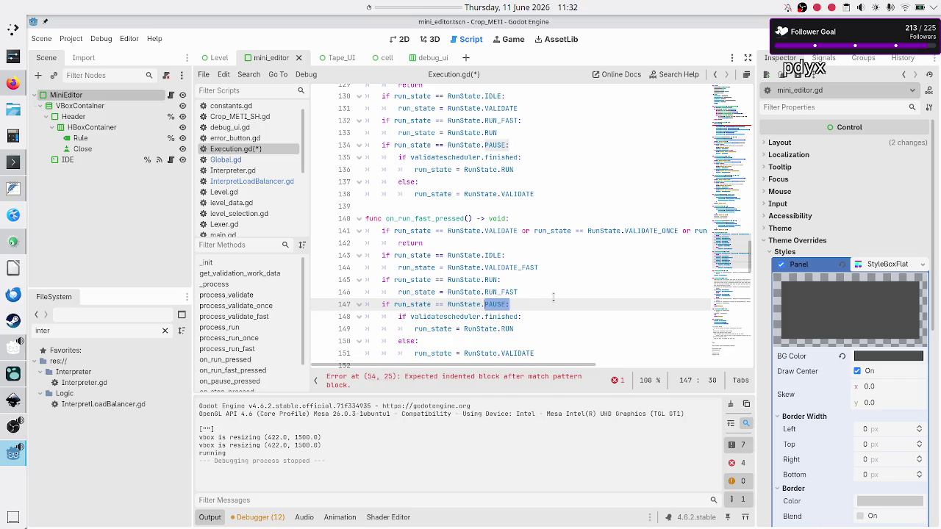
pyautogui.press('Down')
pyautogui.hotkey('shift', 'Right')
pyautogui.hotkey('shift', 'Right')
pyautogui.hotkey('shift', 'Right')
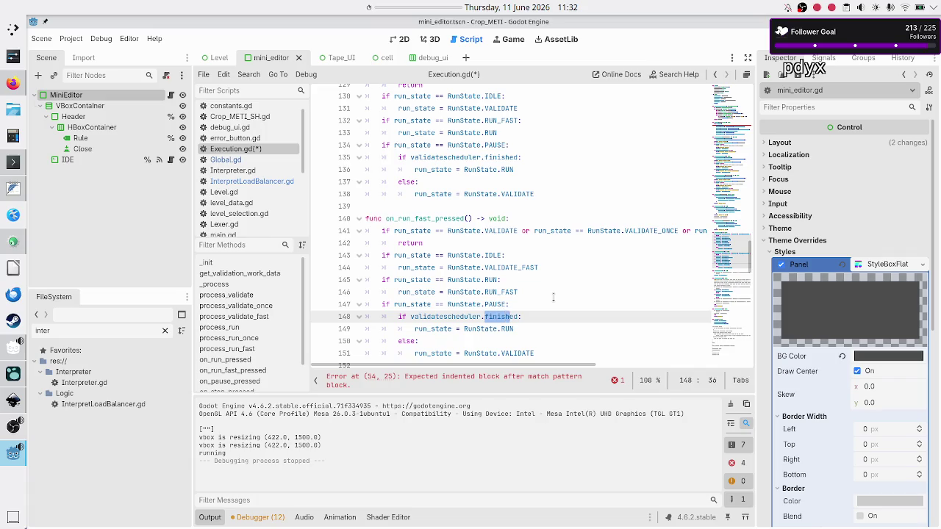
pyautogui.press('Down')
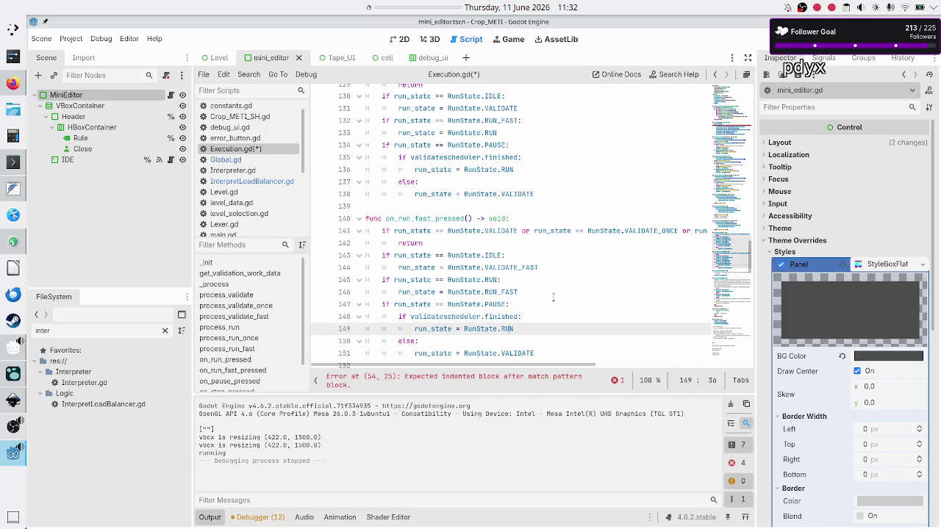
pyautogui.press('Right')
pyautogui.press('Return')
# Step: Set the else assignment on line 151 to VALIDATE_FAST and save Execution.gd
pyautogui.press('Down')
pyautogui.press('Down')
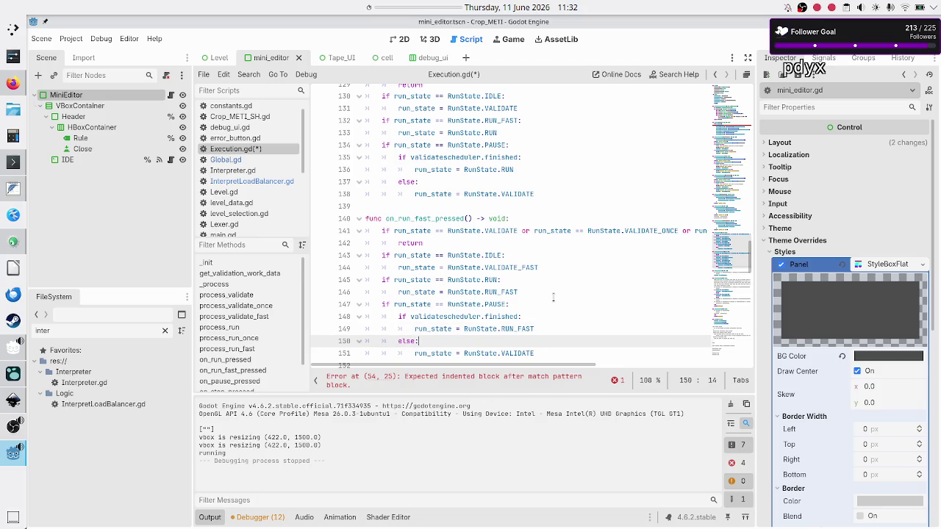
pyautogui.write('_F')
pyautogui.press('Return')
pyautogui.press('Down')
pyautogui.hotkey('ctrl', 's')
pyautogui.press('Down')
pyautogui.press('Down')
pyautogui.press('Down')
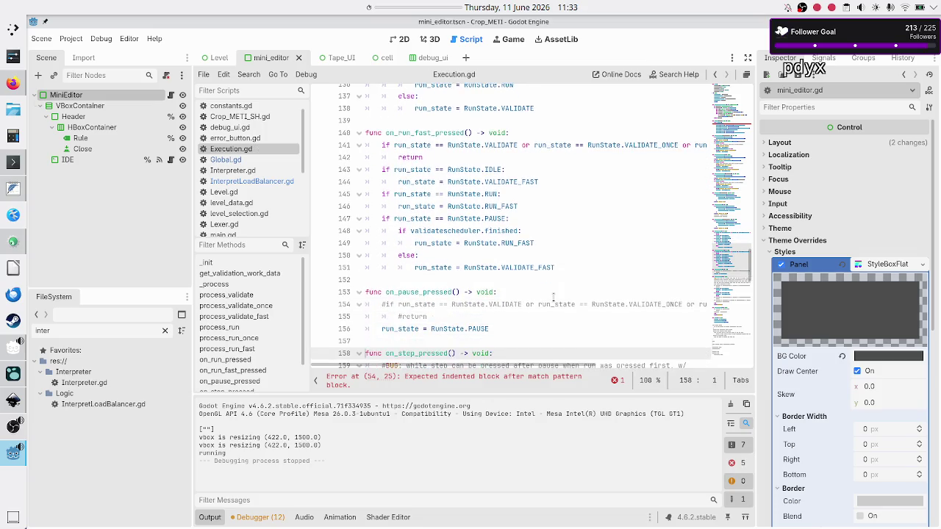
pyautogui.press('Up')
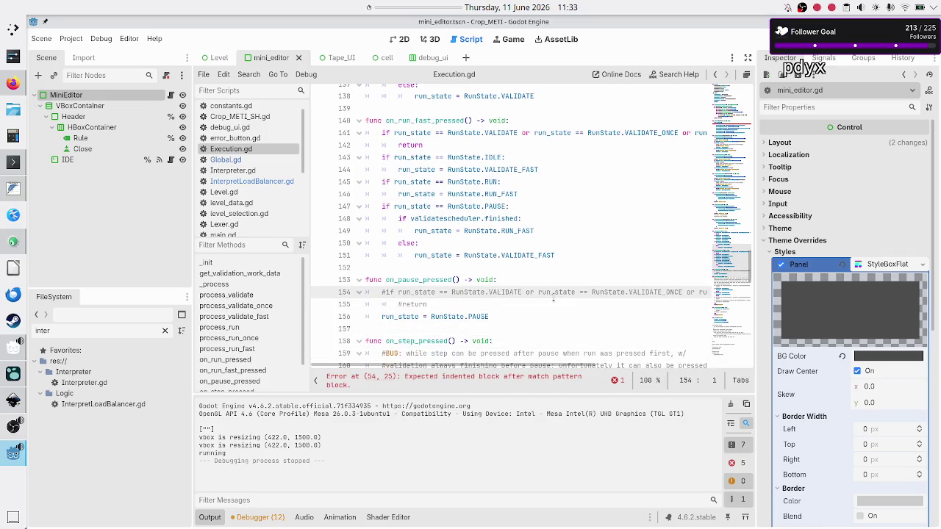
# Step: Delete the commented-out #if / #return lines 154–155 from on_pause_pressed
pyautogui.hotkey('shift', 'Down')
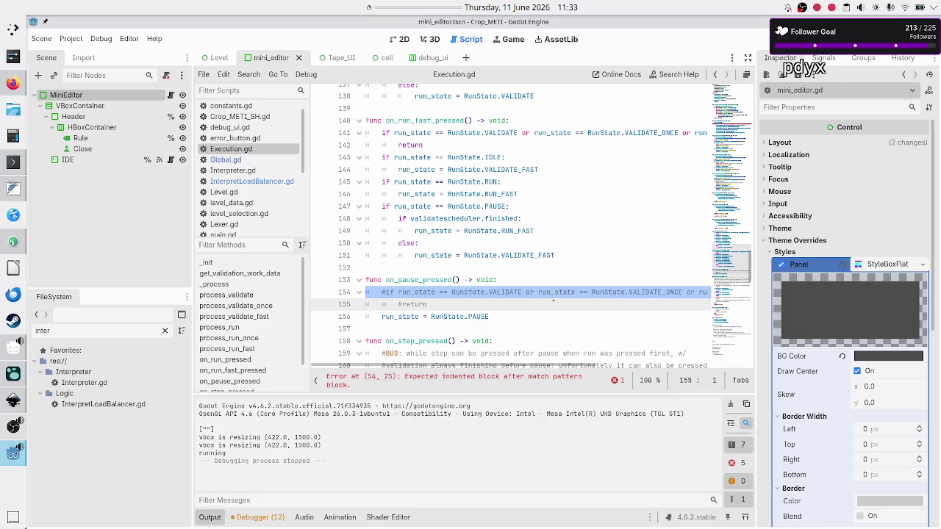
pyautogui.press('Up')
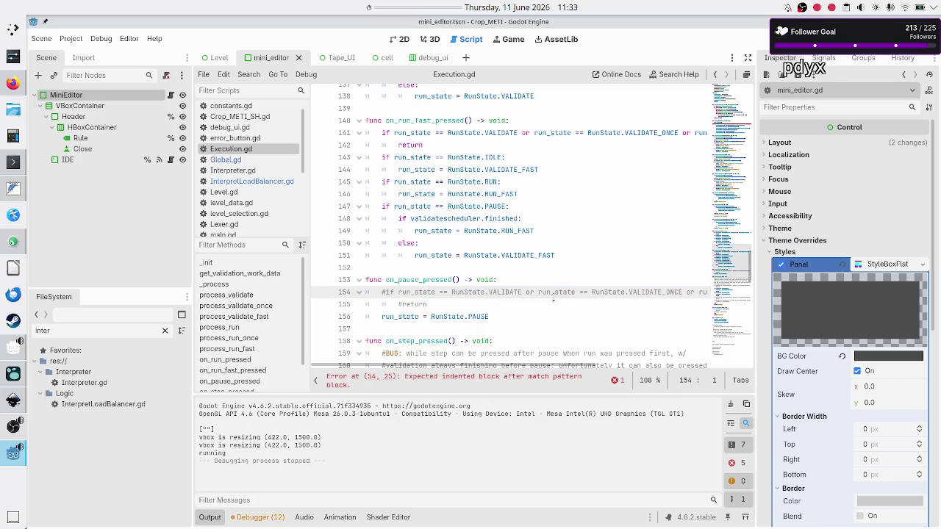
pyautogui.hotkey('shift', 'Down')
pyautogui.hotkey('shift', 'End')
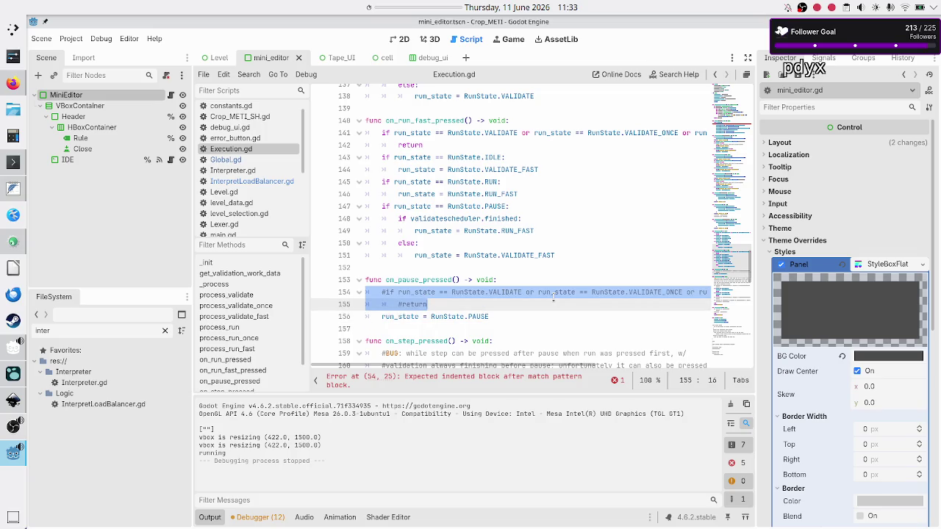
pyautogui.press('BackSpace')
pyautogui.press('BackSpace')
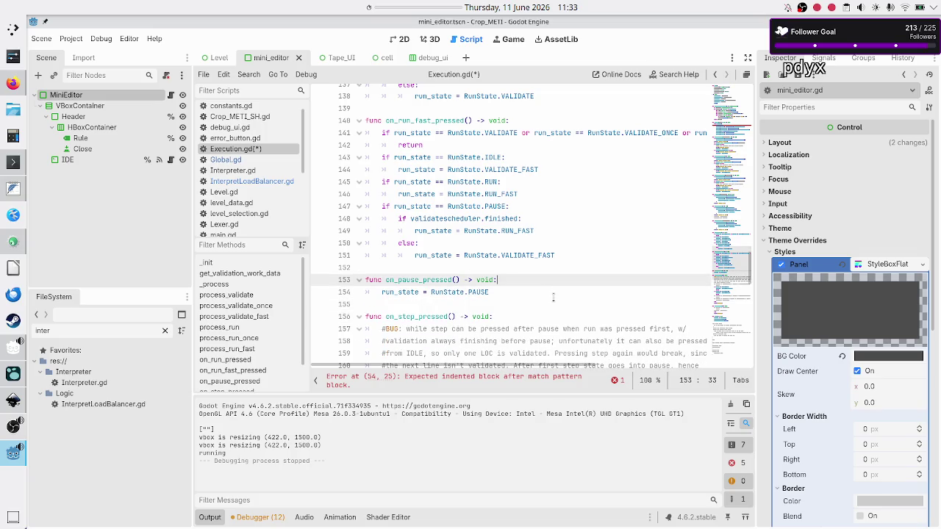
# Step: Review the remaining PAUSE assignment and the validatescheduler.finished check, then scroll to on_step_pressed
pyautogui.press('Down')
pyautogui.press('Home')
pyautogui.press('Home')
pyautogui.hotkey('shift', 'End')
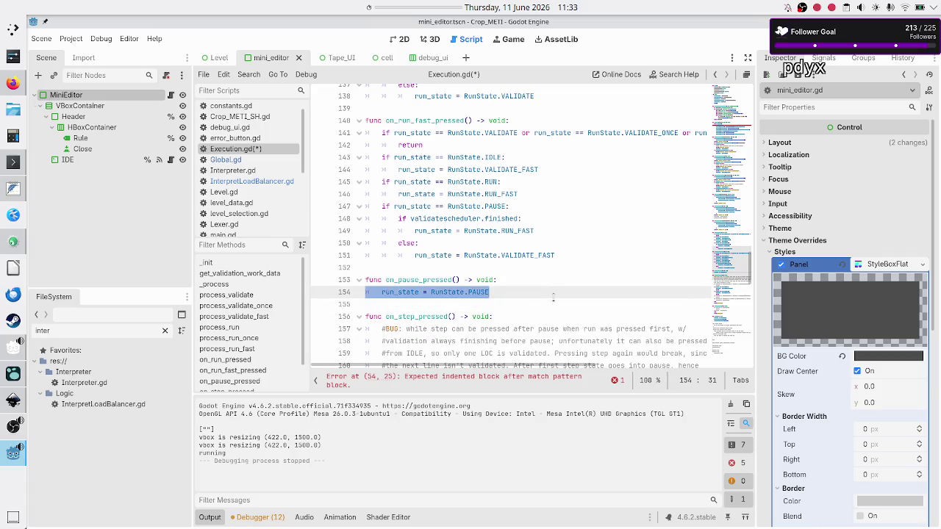
pyautogui.press('Right')
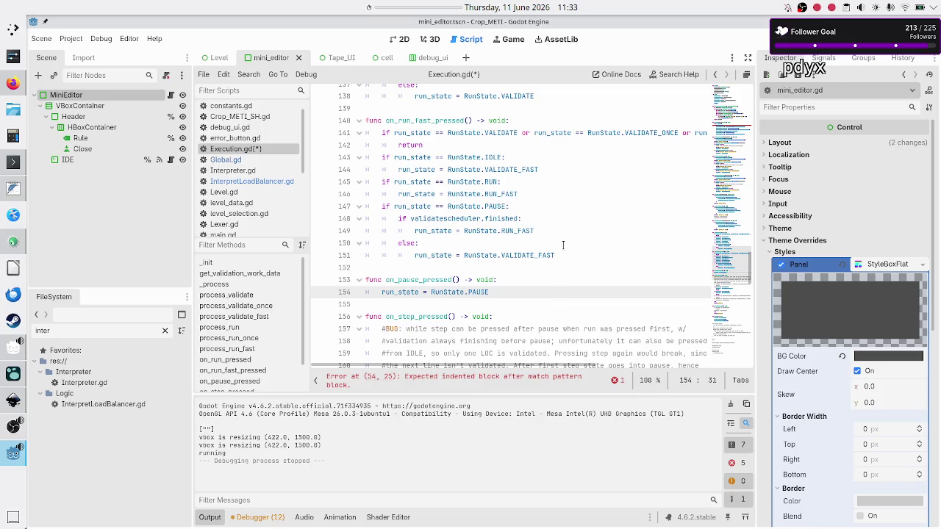
pyautogui.doubleClick(492, 206)
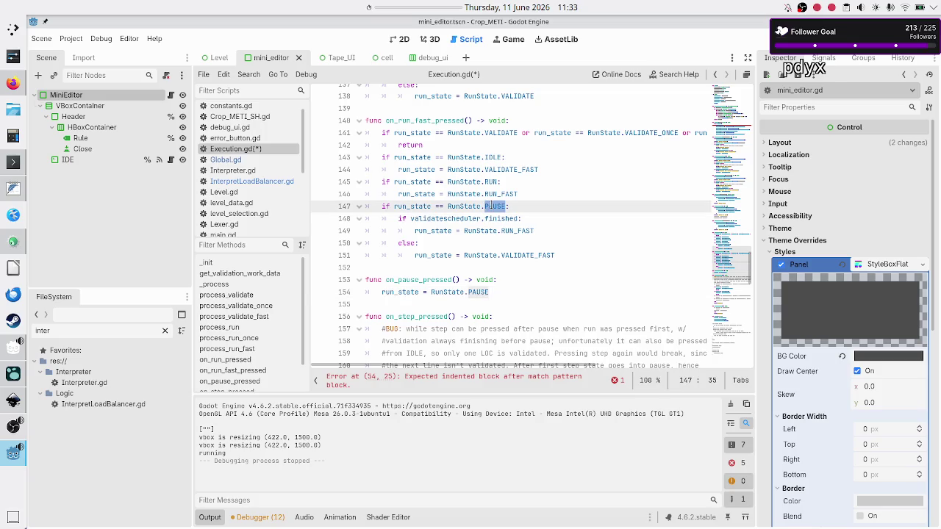
pyautogui.moveTo(447, 219); pyautogui.dragTo(507, 218)
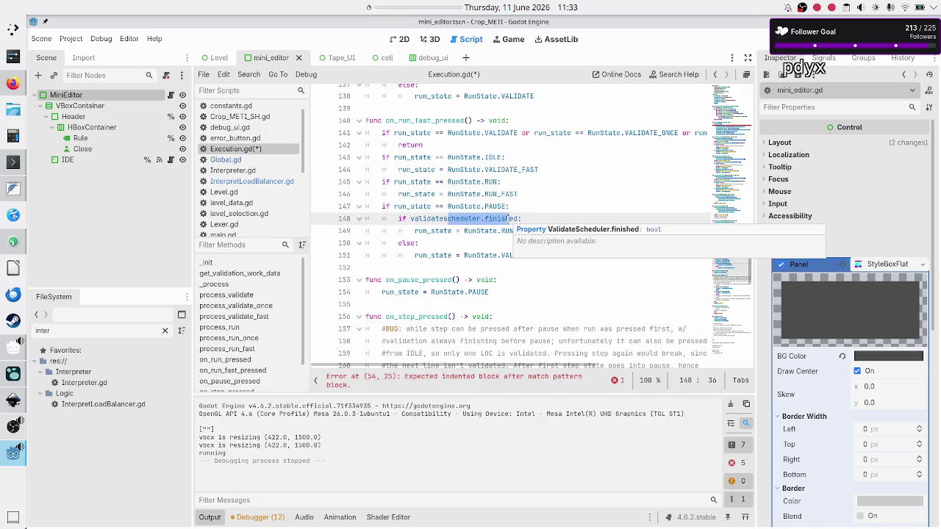
pyautogui.click(516, 292)
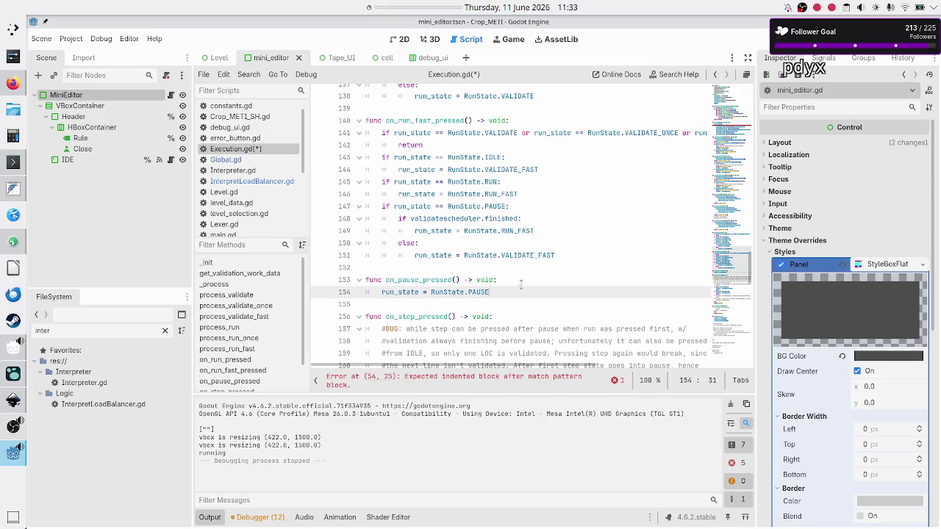
pyautogui.scroll(-2, 563, 241)
pyautogui.scroll(-2, 563, 241)
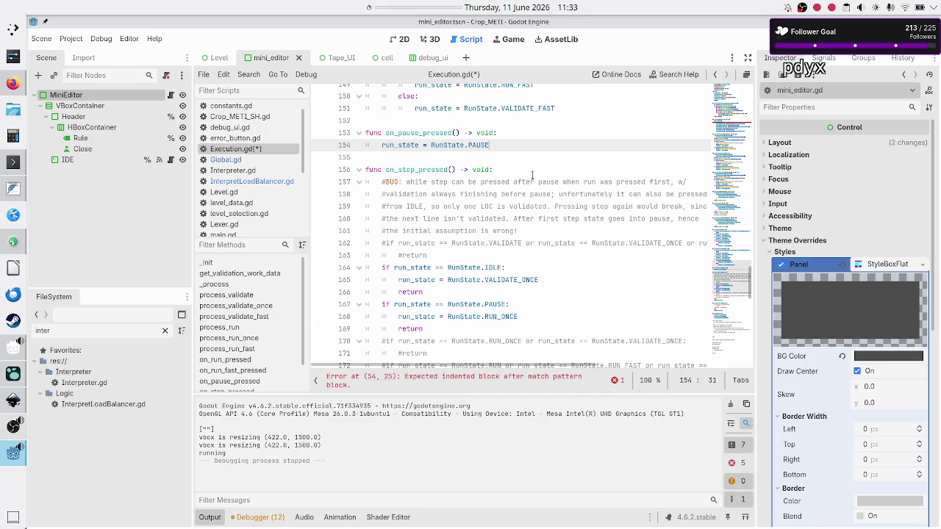
pyautogui.click(532, 174)
# Step: Save Execution.gd and select the #BUG comment at the top of on_step_pressed
pyautogui.hotkey('ctrl', 's')
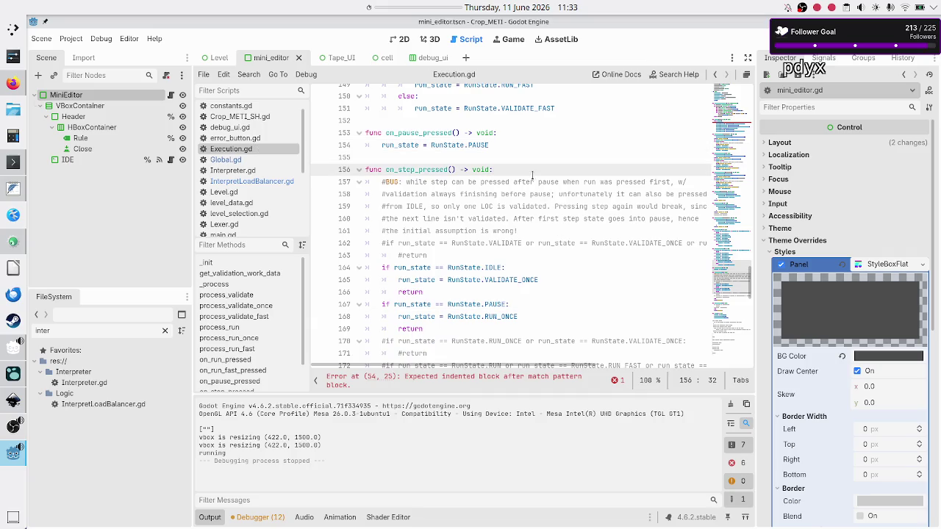
pyautogui.press('Down')
pyautogui.press('Home')
pyautogui.hotkey('shift', 'Down')
pyautogui.hotkey('shift', 'Down')
pyautogui.hotkey('shift', 'Down')
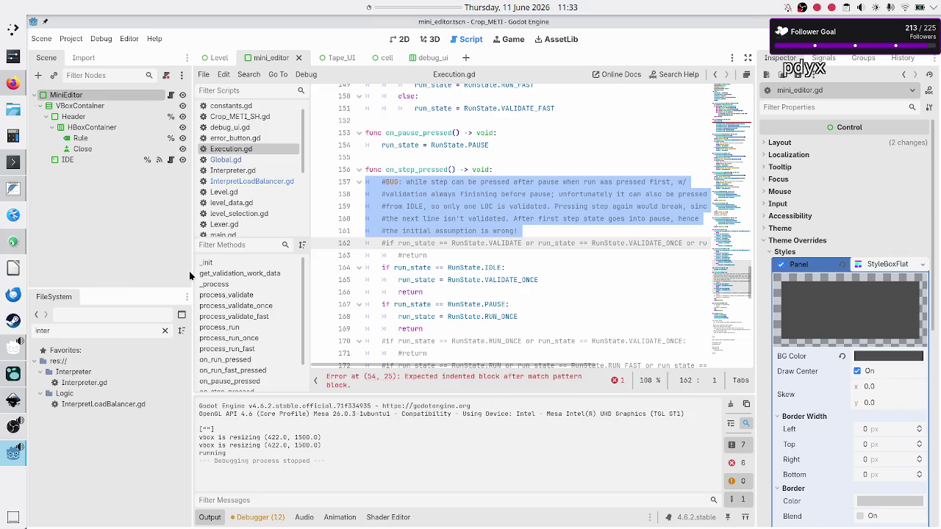
pyautogui.click(488, 181)
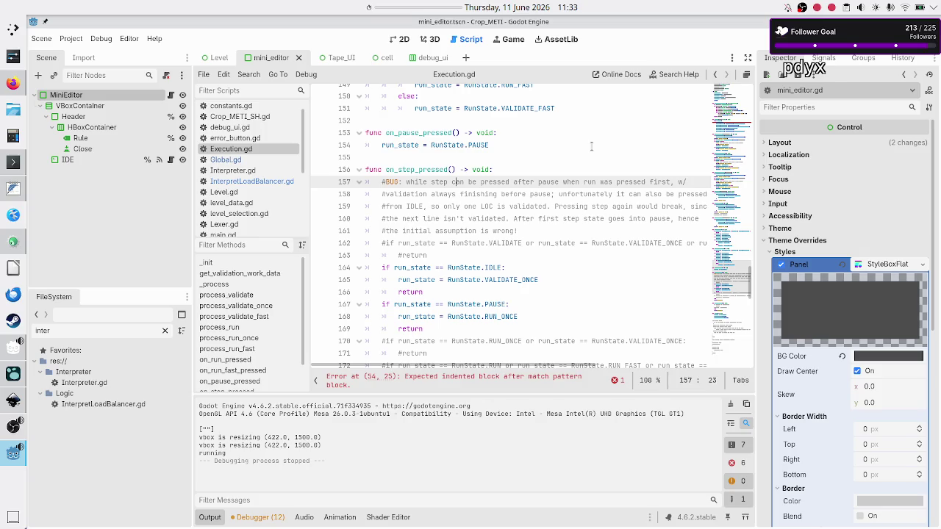
pyautogui.press('Right')
pyautogui.press('Right')
pyautogui.press('Right')
# Step: Reread the line 158 note about validation always finishing before pause
pyautogui.click(439, 194)
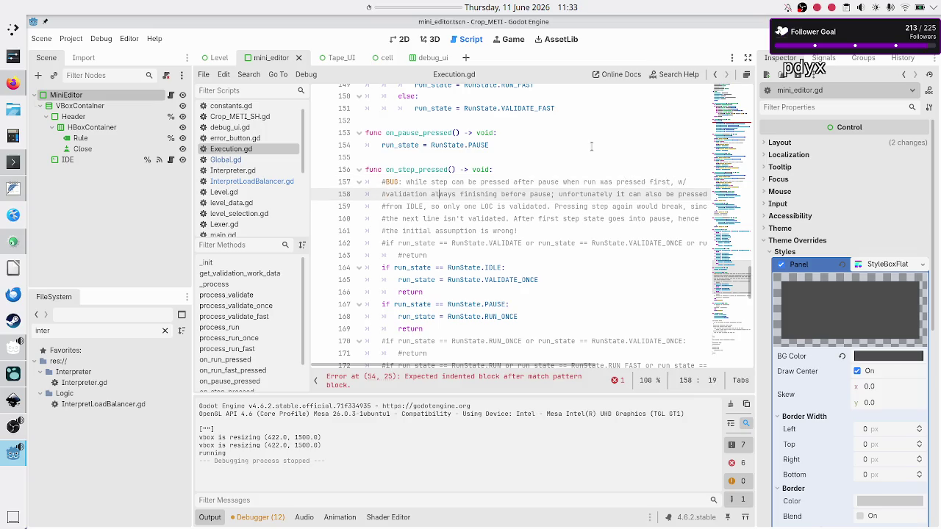
pyautogui.press('Left')
pyautogui.press('Left')
pyautogui.press('Left')
pyautogui.hotkey('shift', 'Right')
pyautogui.hotkey('shift', 'Right')
pyautogui.hotkey('shift', 'Right')
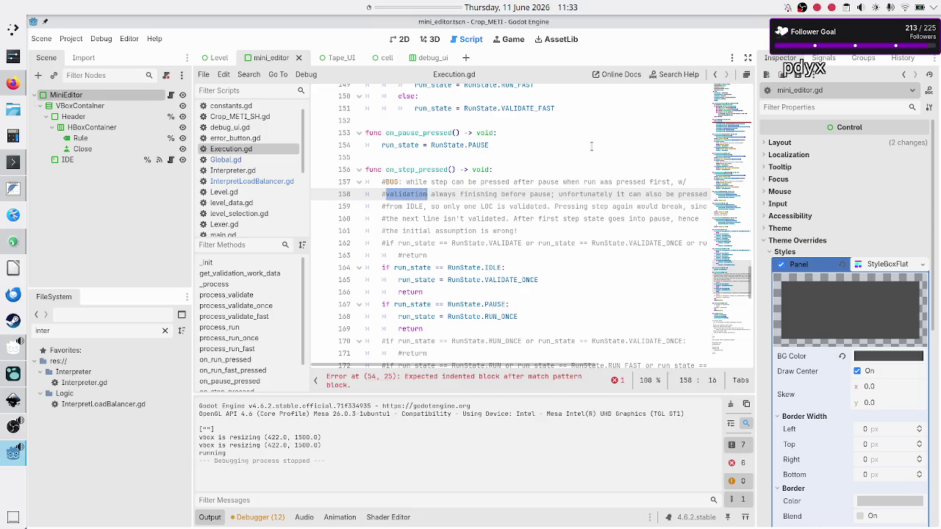
pyautogui.hotkey('shift', 'Right')
pyautogui.hotkey('shift', 'Right')
pyautogui.hotkey('shift', 'Right')
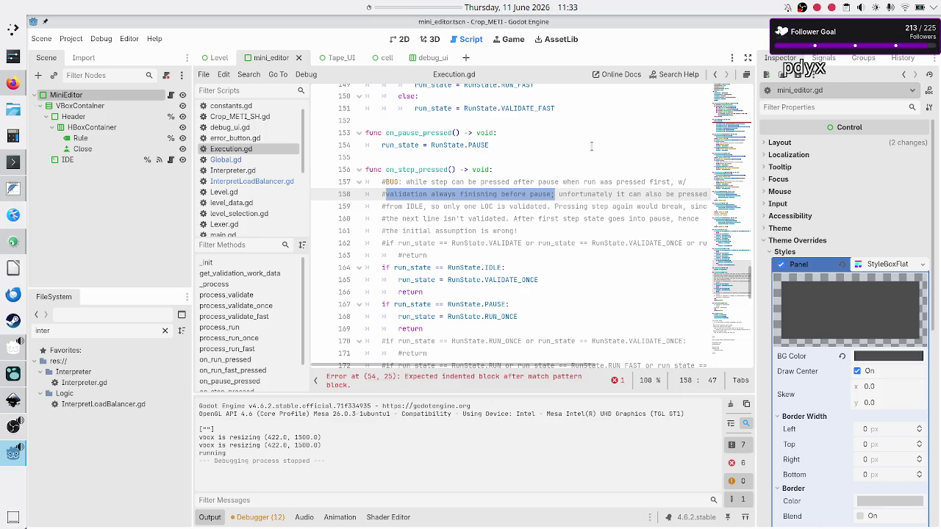
pyautogui.hotkey('shift', 'Right')
pyautogui.hotkey('shift', 'Right')
pyautogui.hotkey('shift', 'Right')
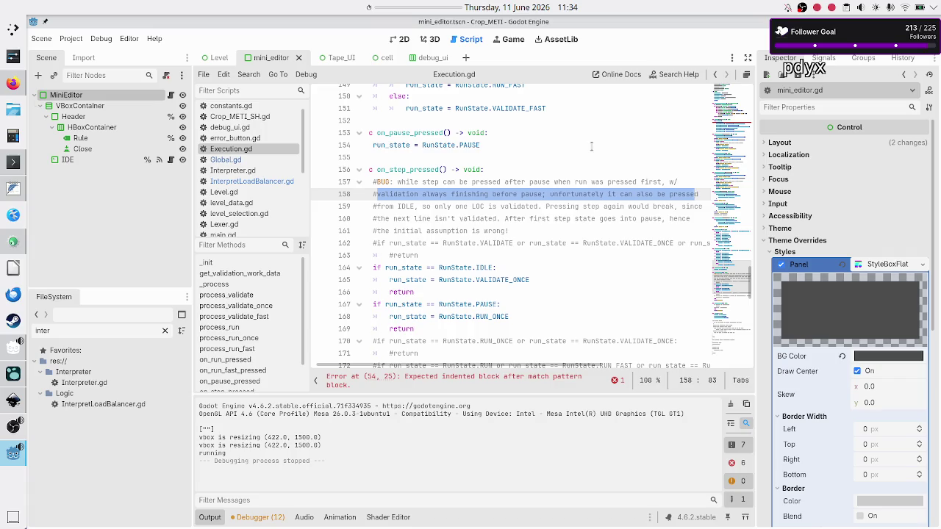
# Step: Delete the #BUG comment lines 157–161 from on_step_pressed
pyautogui.press('Up')
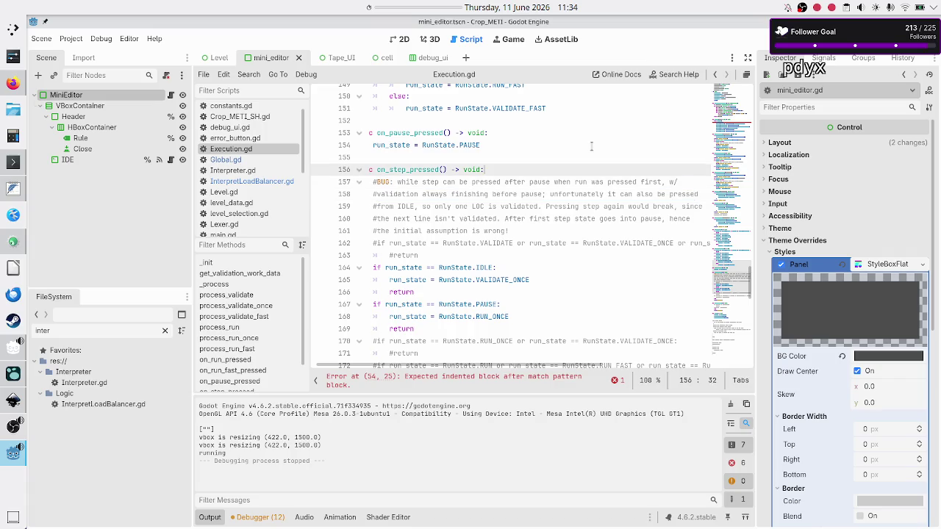
pyautogui.press('Home')
pyautogui.hotkey('shift', 'Down')
pyautogui.hotkey('shift', 'Down')
pyautogui.hotkey('shift', 'Down')
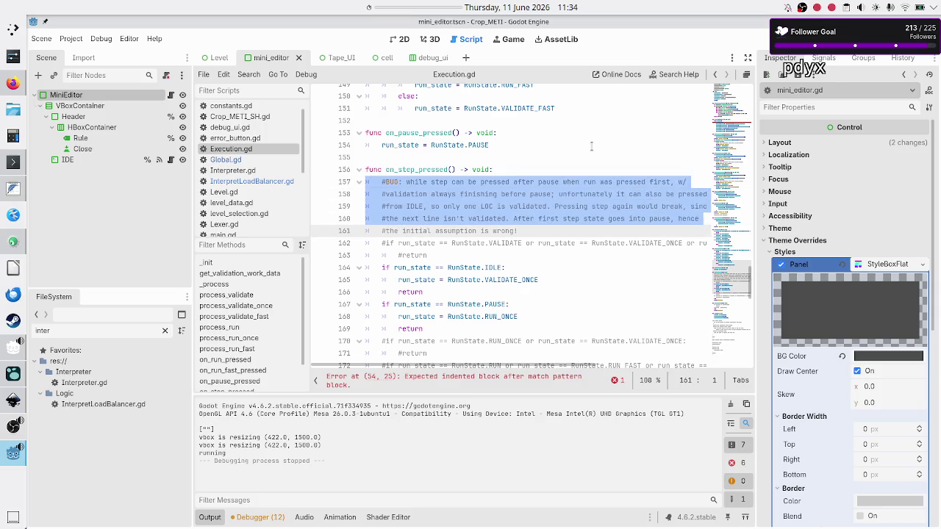
pyautogui.hotkey('shift', 'End')
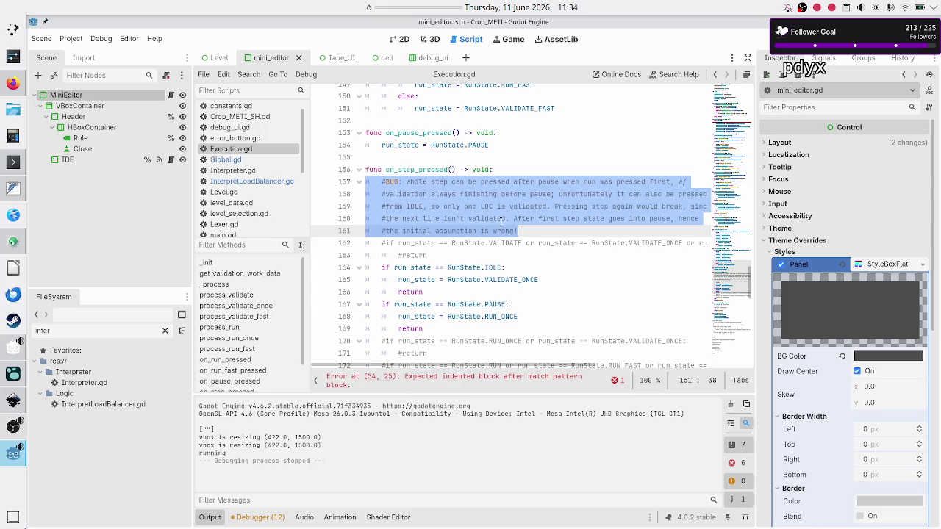
pyautogui.press('BackSpace')
pyautogui.press('BackSpace')
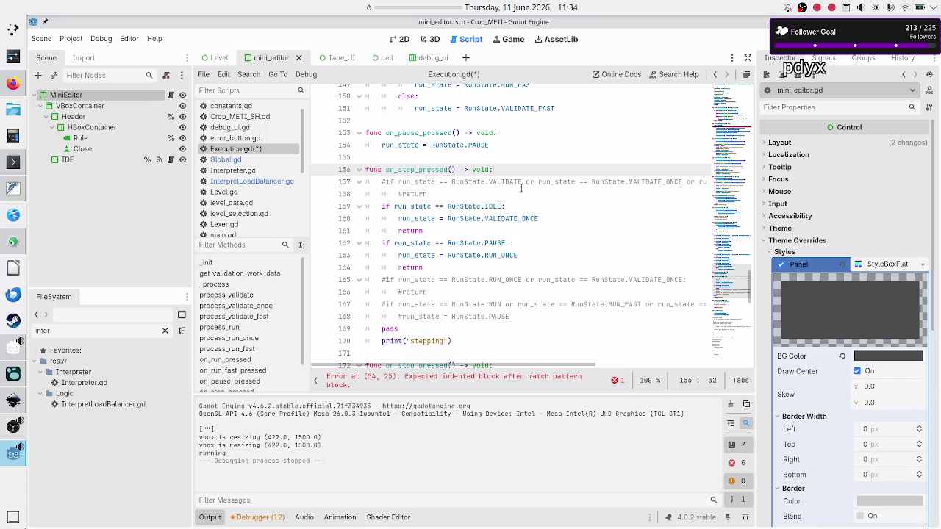
# Step: Uncomment the if check and return on lines 157–158 of on_step_pressed
pyautogui.scroll(2, 522, 186)
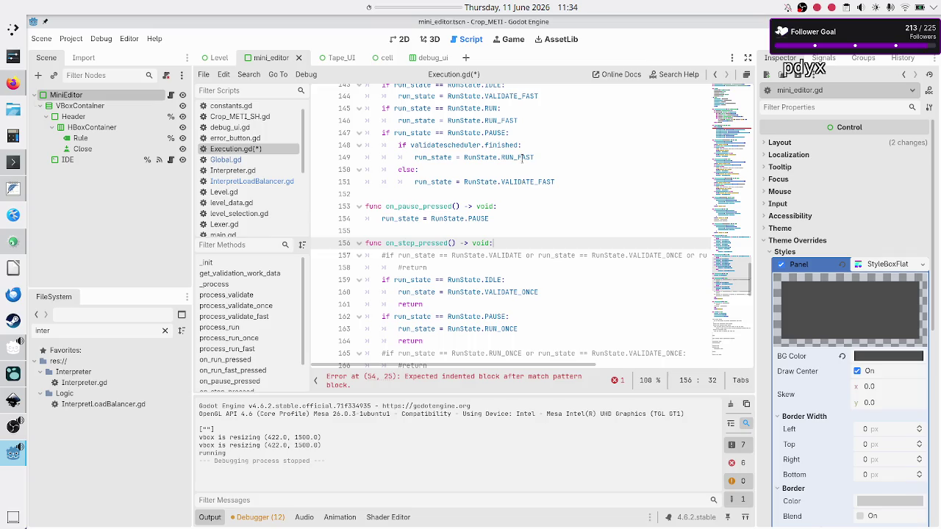
pyautogui.press('Down')
pyautogui.press('Down')
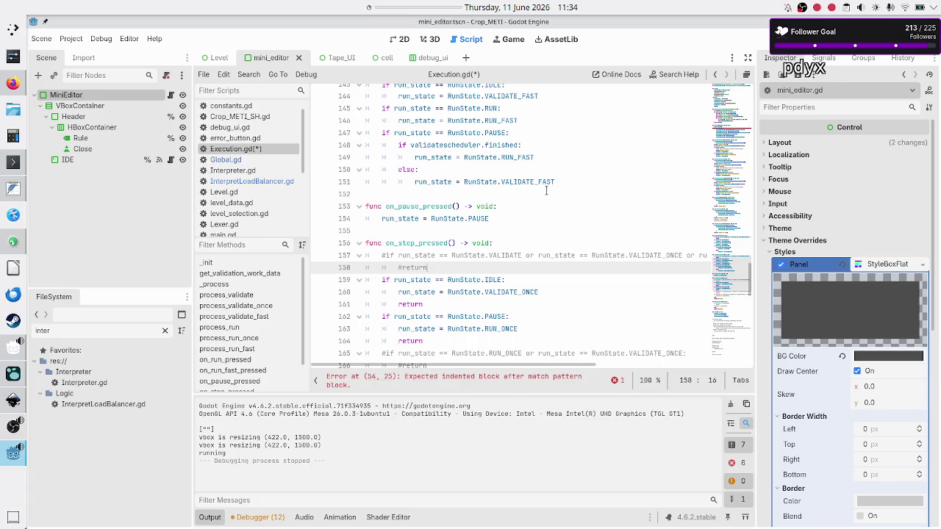
pyautogui.press('Up')
pyautogui.press('Up')
pyautogui.press('Down')
pyautogui.press('Home')
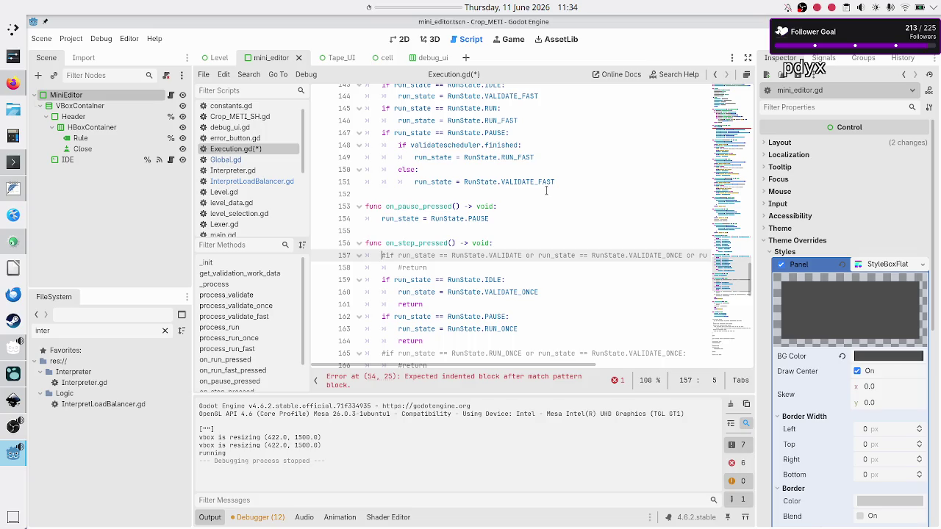
pyautogui.press('BackSpace')
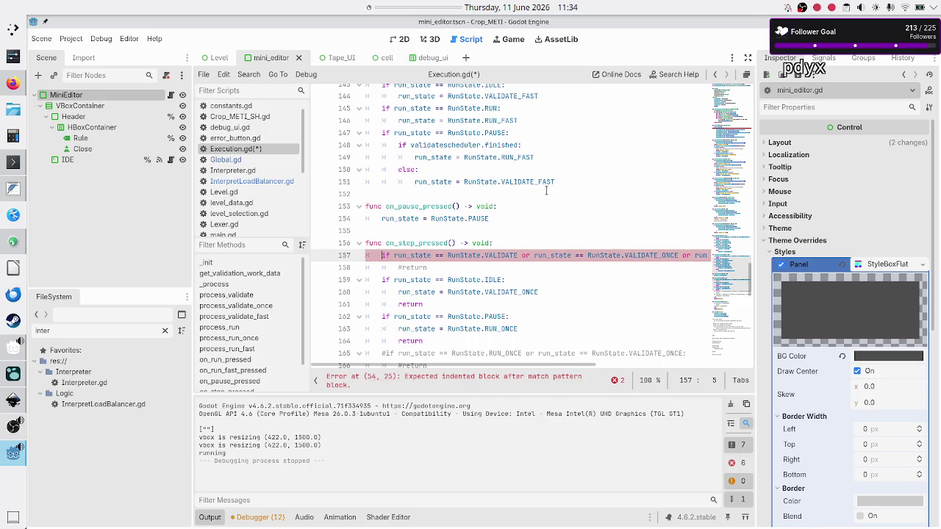
pyautogui.press('Down')
pyautogui.press('Home')
pyautogui.press('Right')
pyautogui.press('BackSpace')
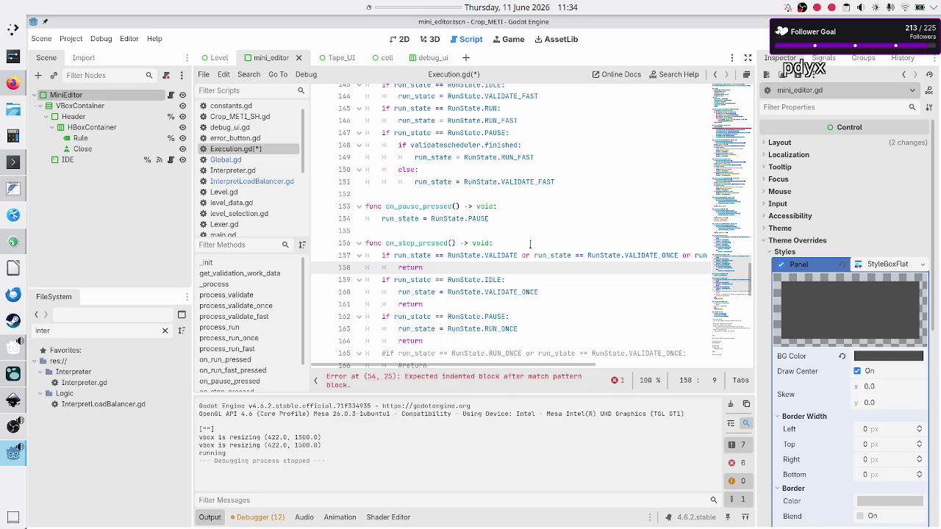
# Step: Highlight VALIDATE_ONCE's other uses and select the return on line 161
pyautogui.doubleClick(643, 255)
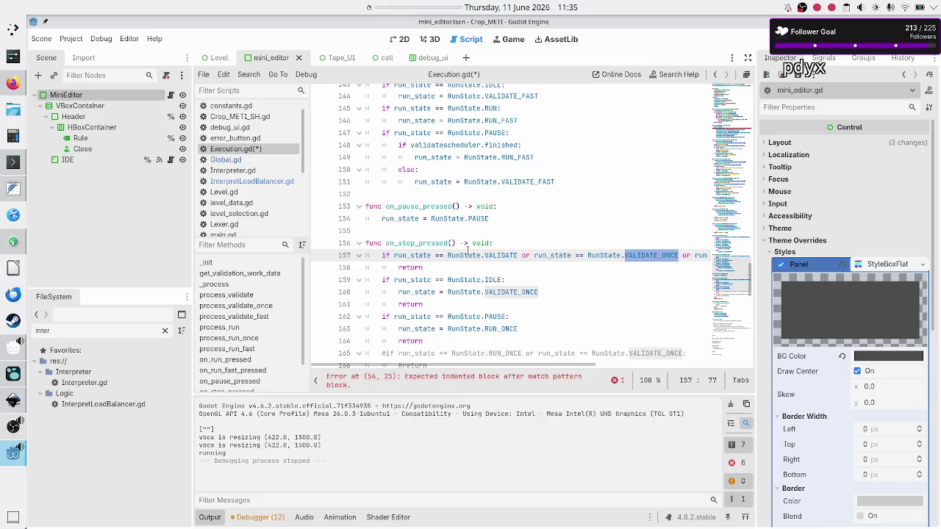
pyautogui.click(432, 268)
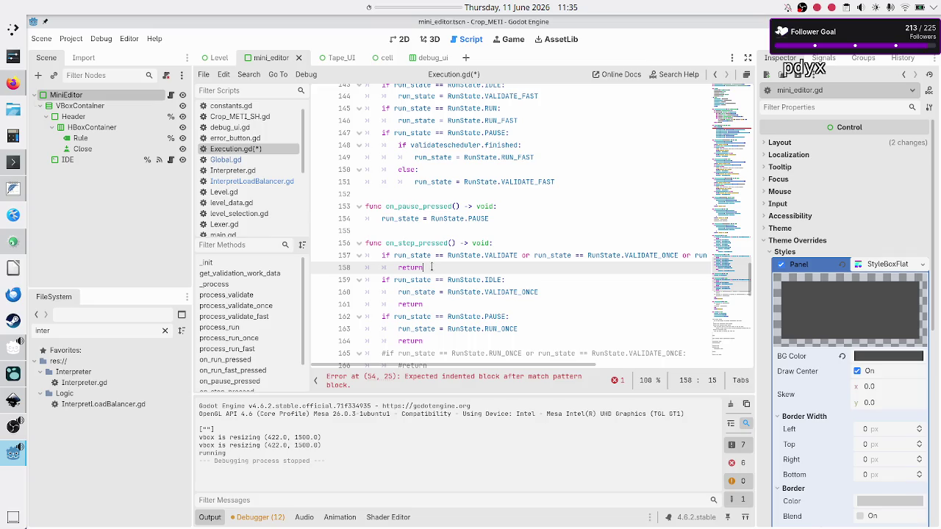
pyautogui.press('Home')
pyautogui.press('Down')
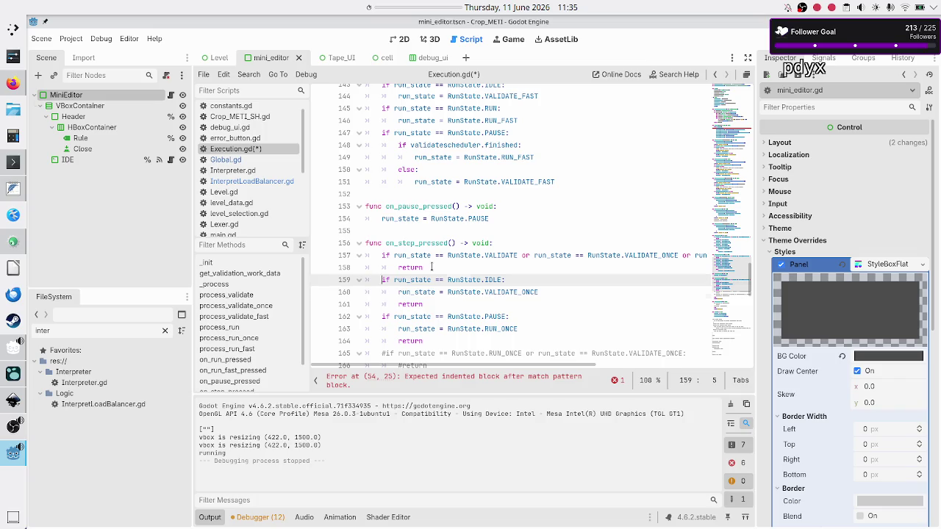
pyautogui.press('Down')
pyautogui.press('Right')
pyautogui.press('Right')
pyautogui.press('Right')
pyautogui.press('Right')
pyautogui.press('Right')
pyautogui.press('Right')
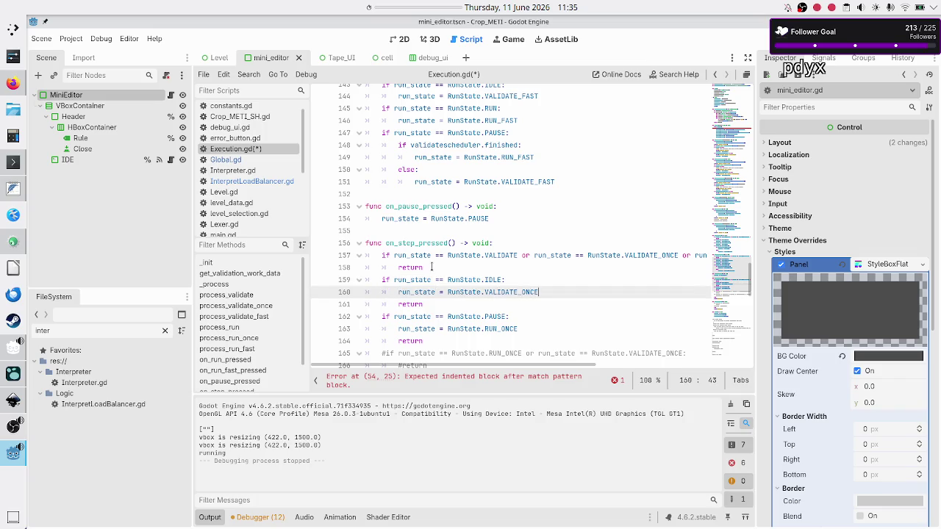
pyautogui.press('Down')
pyautogui.hotkey('shift', 'Home')
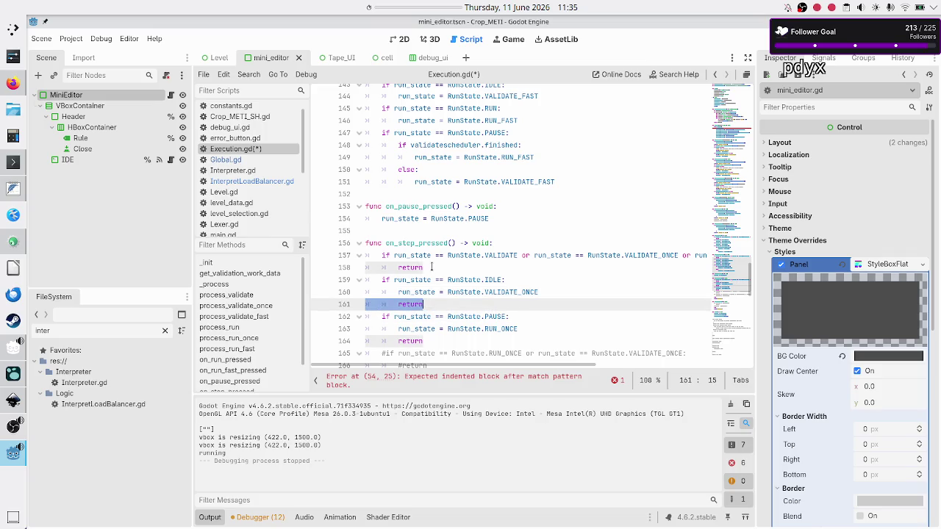
# Step: Insert an empty indented line inside the PAUSE check on line 162
pyautogui.press('End')
pyautogui.press('Up')
pyautogui.press('Up')
pyautogui.press('Up')
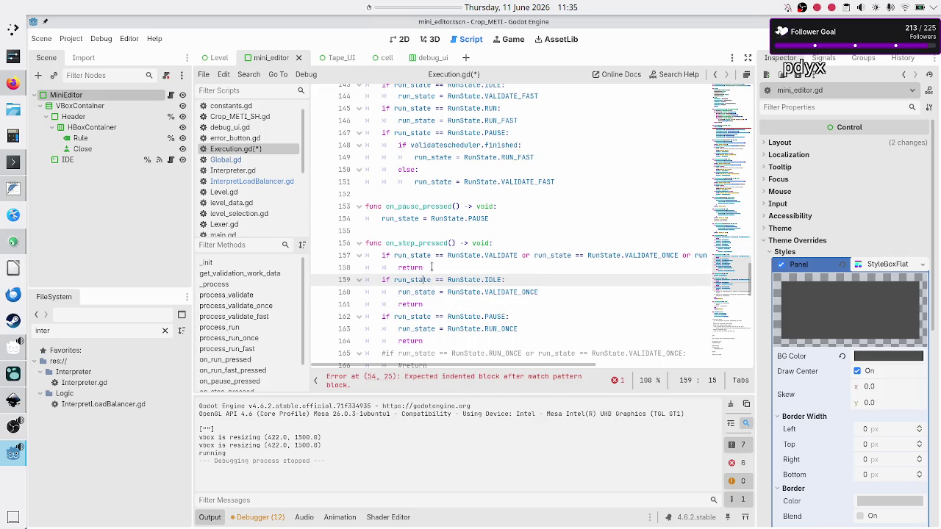
pyautogui.press('Down')
pyautogui.press('Down')
pyautogui.press('Down')
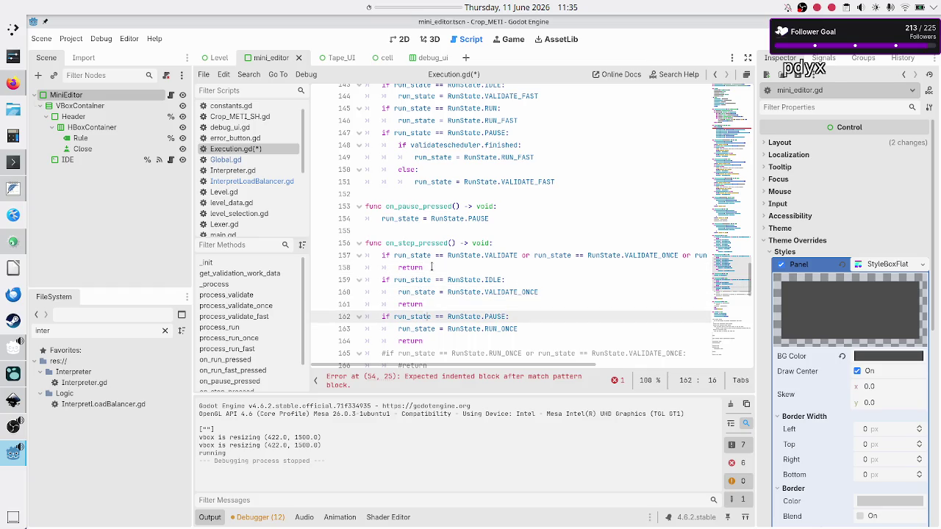
pyautogui.press('Right')
pyautogui.press('Right')
pyautogui.press('Right')
pyautogui.press('Return')
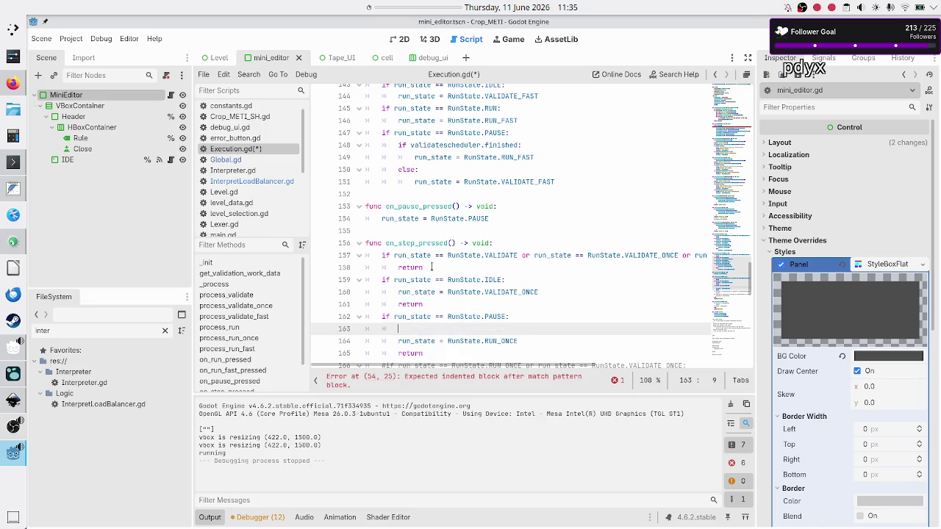
pyautogui.hotkey('alt', 'Tab')
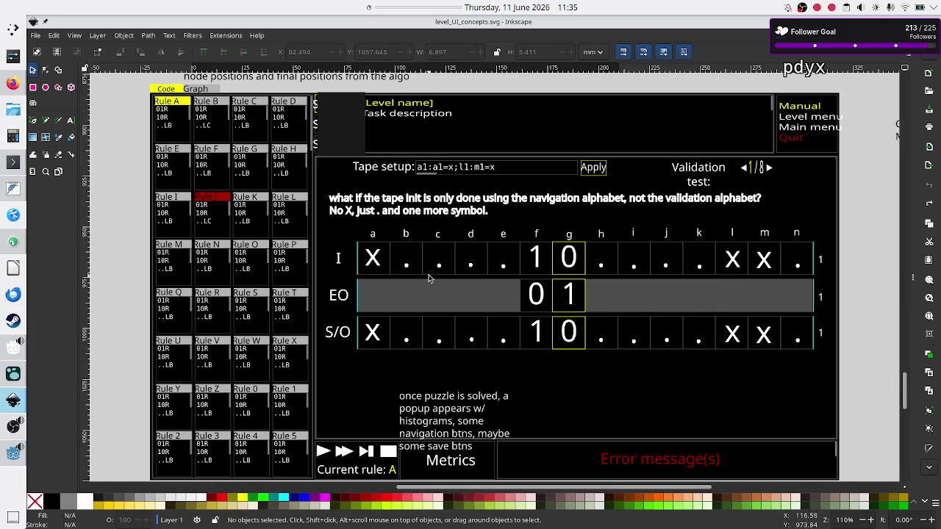
pyautogui.click(436, 284)
pyautogui.press('Escape')
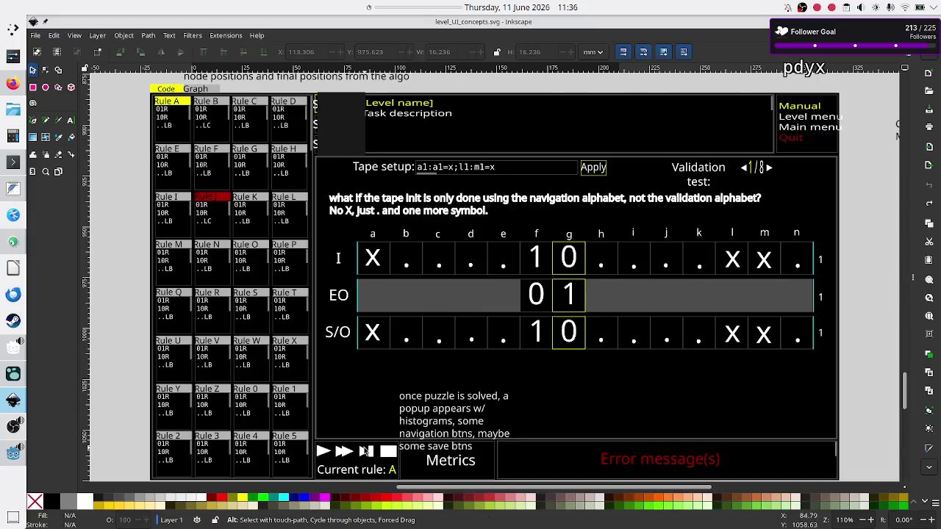
pyautogui.hotkey('alt', 'Tab')
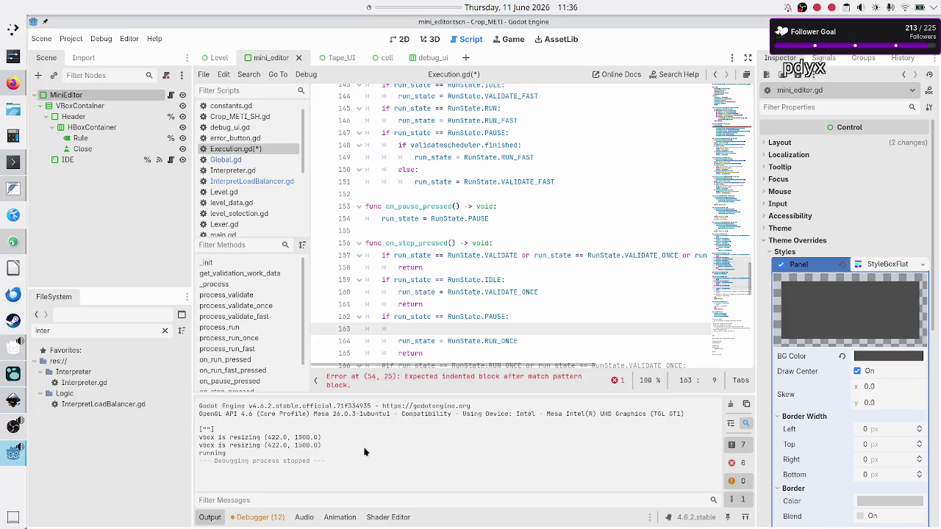
pyautogui.hotkey('alt', 'Tab')
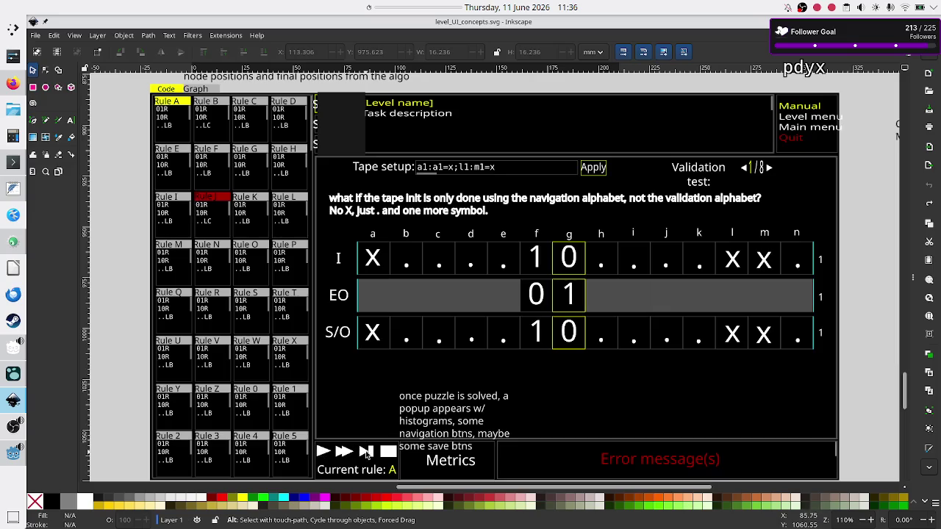
pyautogui.press('alt')
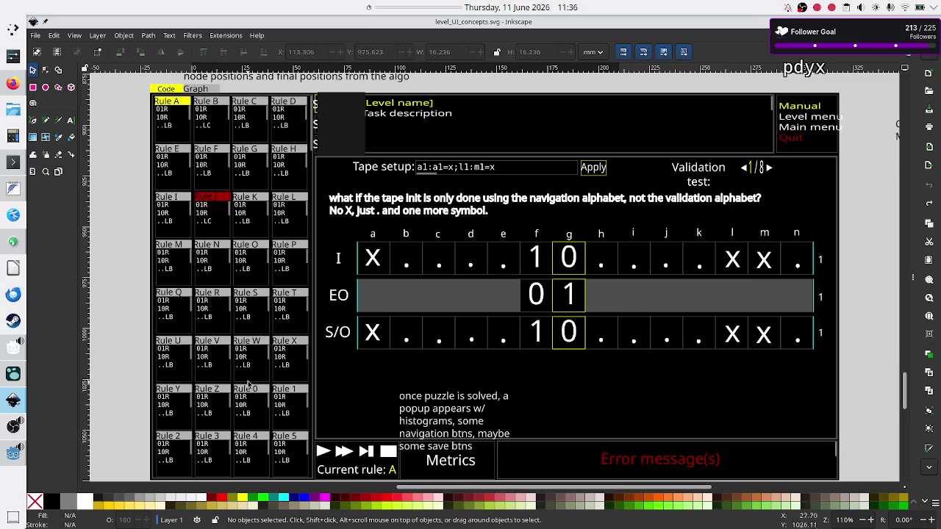
pyautogui.hotkey('alt', 'Tab')
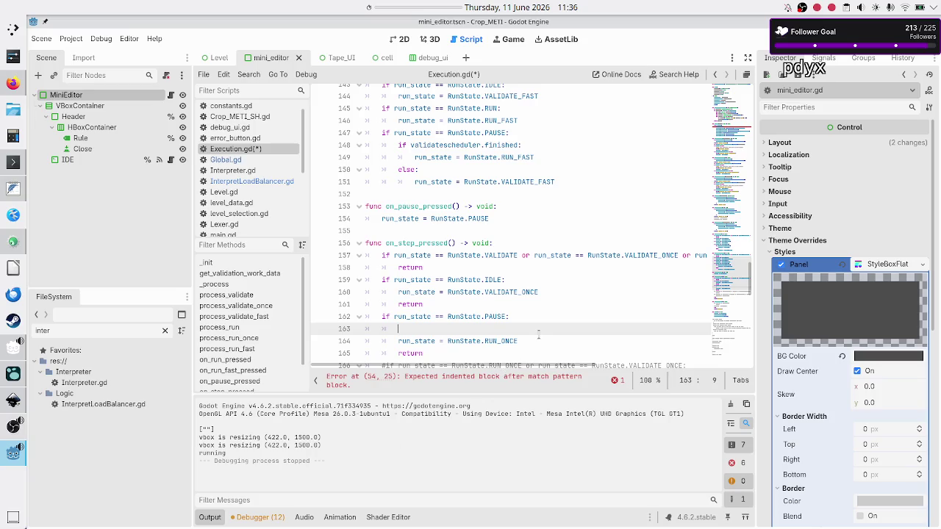
# Step: Write 'if validatescheduler.finished' on line 163 using autocomplete
pyautogui.write('if val')
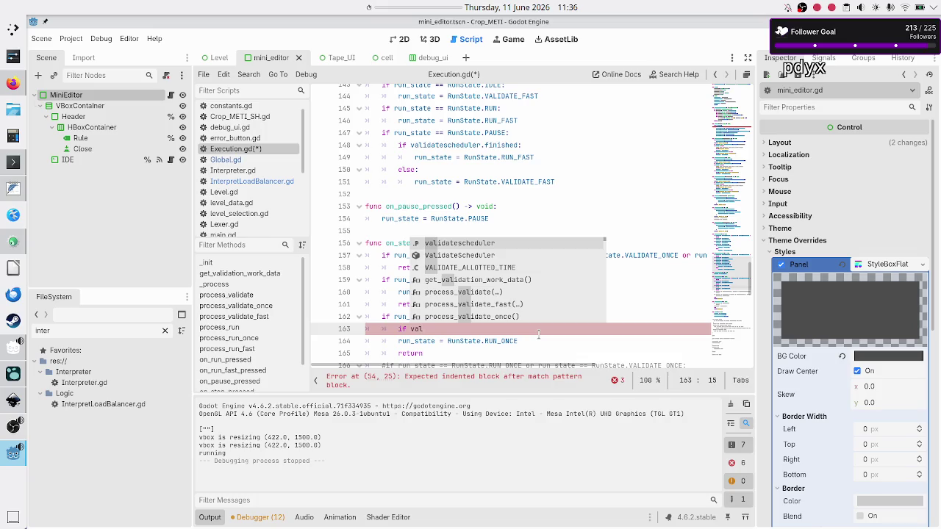
pyautogui.press('Return')
pyautogui.write('.fin')
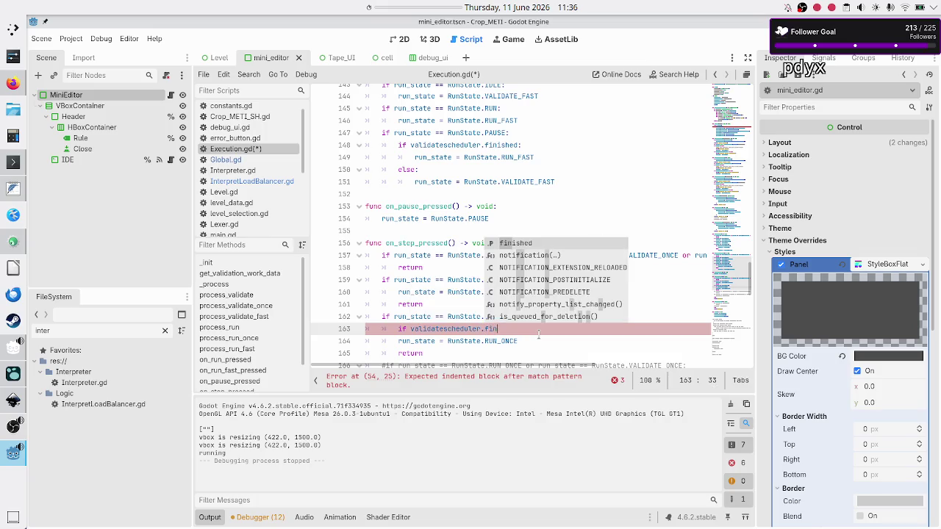
pyautogui.press('Return')
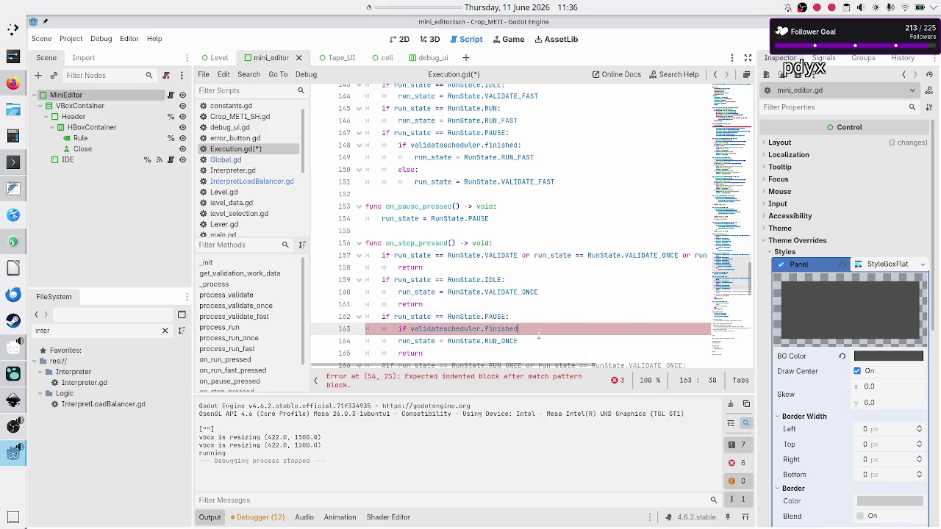
pyautogui.hotkey('alt', 'Tab')
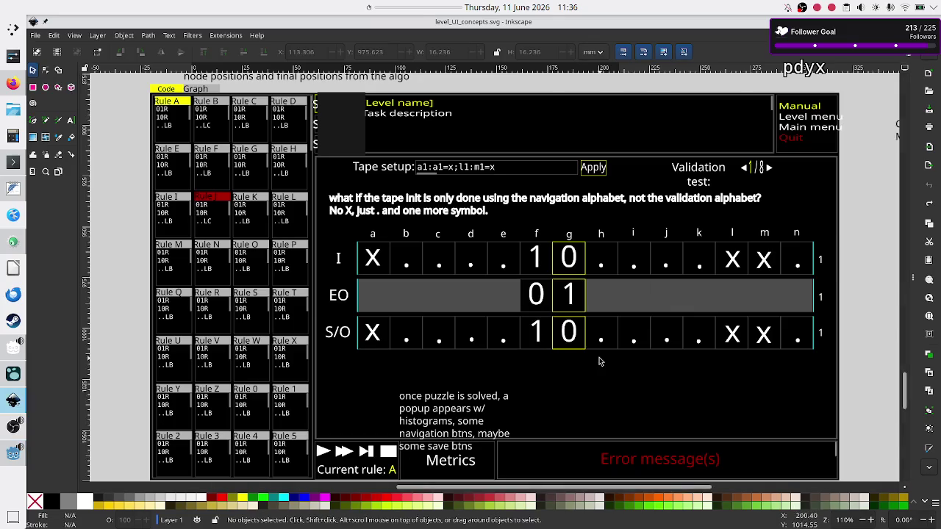
pyautogui.hotkey('alt', 'Tab')
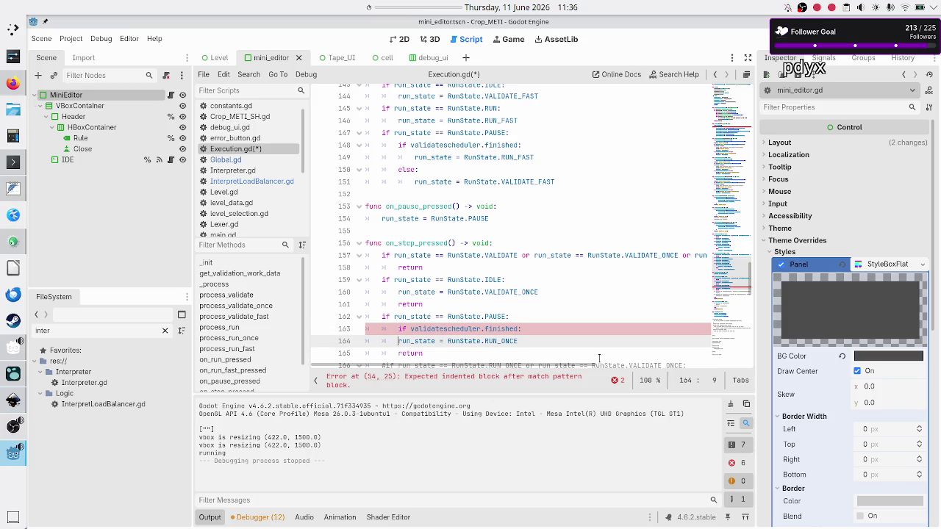
# Step: Nest the RUN_ONCE assignment under the finished check and delete the return below it
pyautogui.press('Tab')
pyautogui.press('Down')
pyautogui.press('Home')
pyautogui.press('Tab')
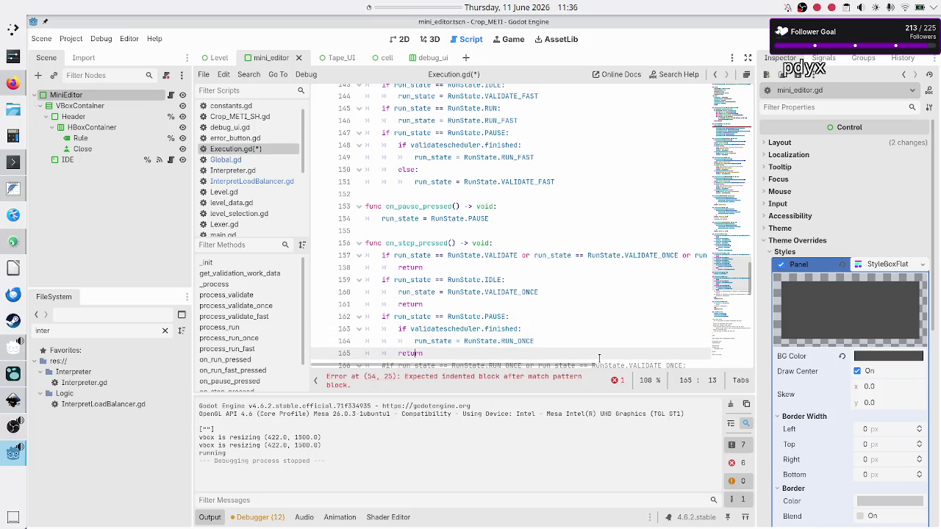
pyautogui.press('Tab')
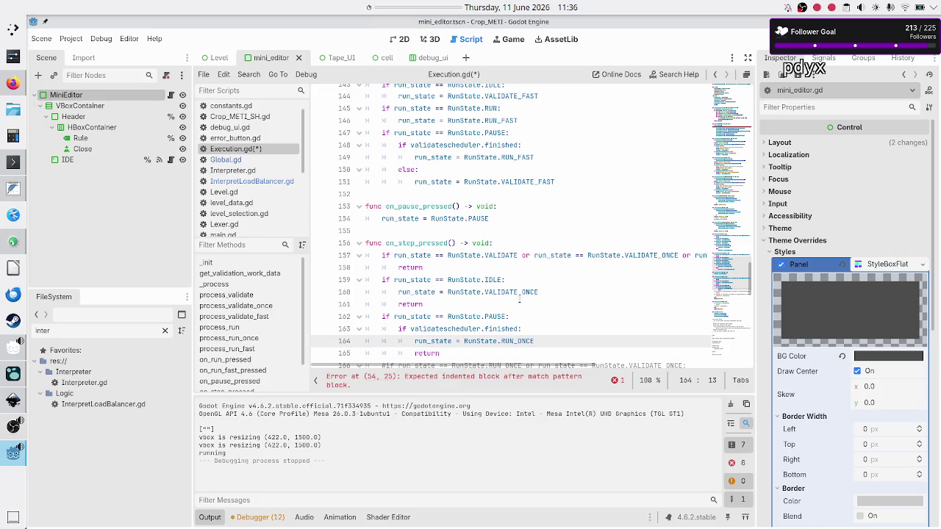
pyautogui.hotkey('alt', 'Tab')
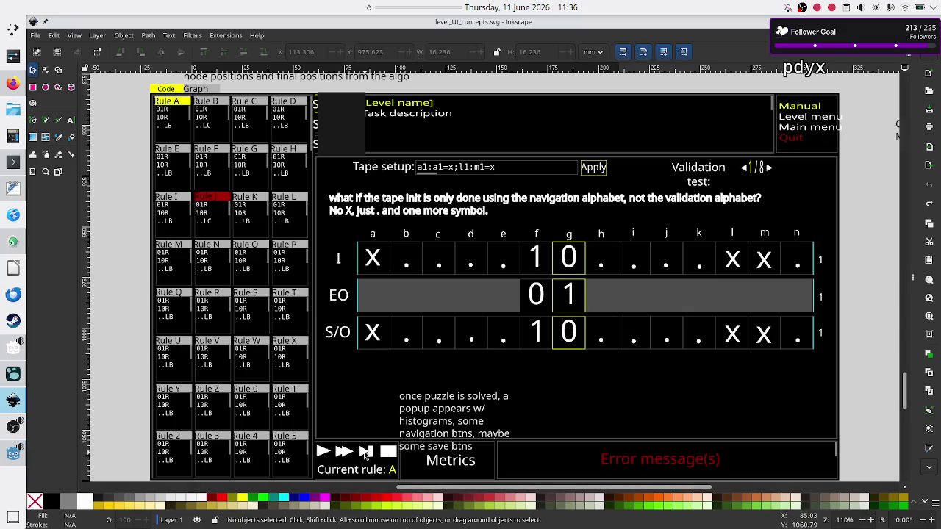
pyautogui.hotkey('alt', 'Tab')
pyautogui.click(551, 341)
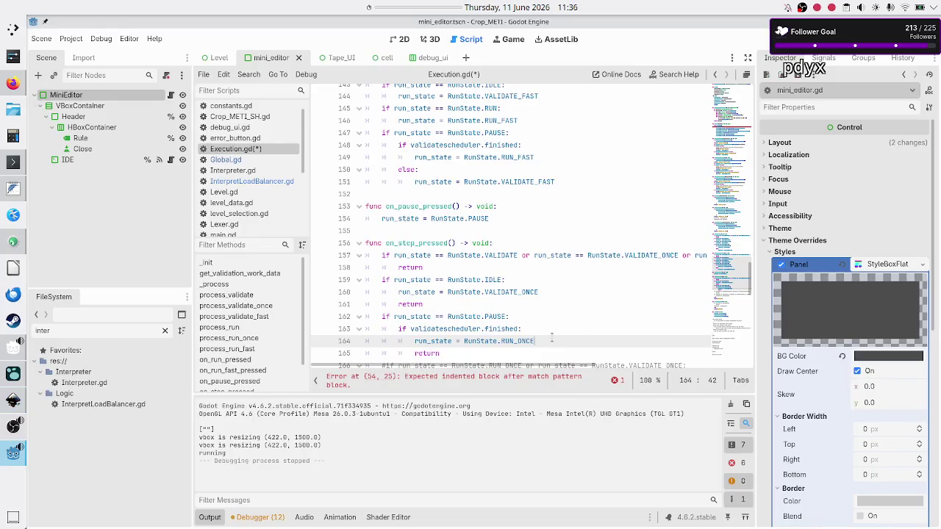
pyautogui.press('Down')
pyautogui.press('Down')
pyautogui.press('Up')
pyautogui.press('BackSpace')
pyautogui.press('BackSpace')
pyautogui.press('BackSpace')
pyautogui.press('BackSpace')
# Step: Add 'else:' with 'run_state = RunState.VALIDATE_ONCE' beneath the finished check
pyautogui.write('else:')
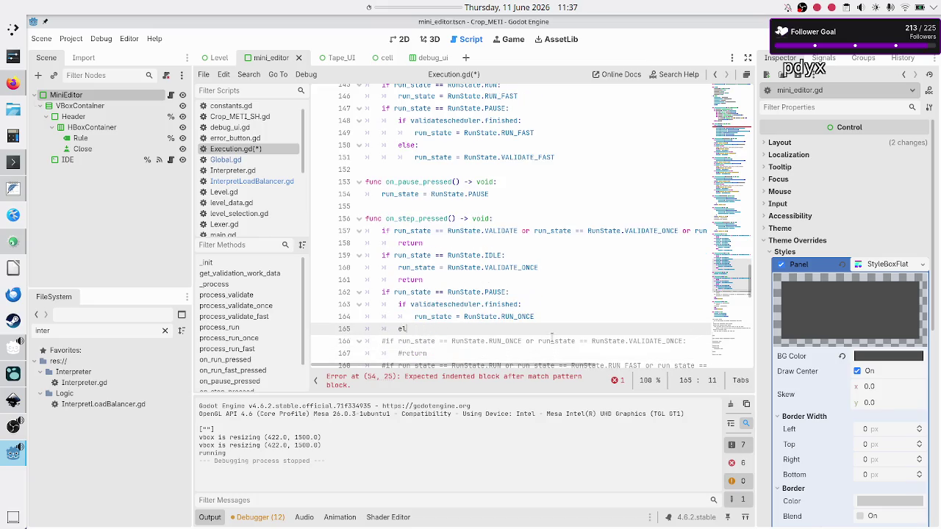
pyautogui.press('Return')
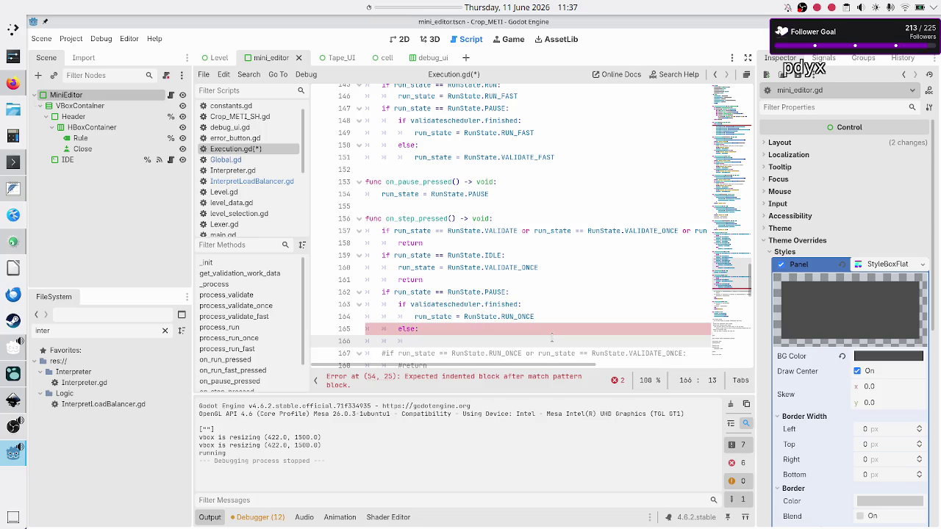
pyautogui.write('run_state = ')
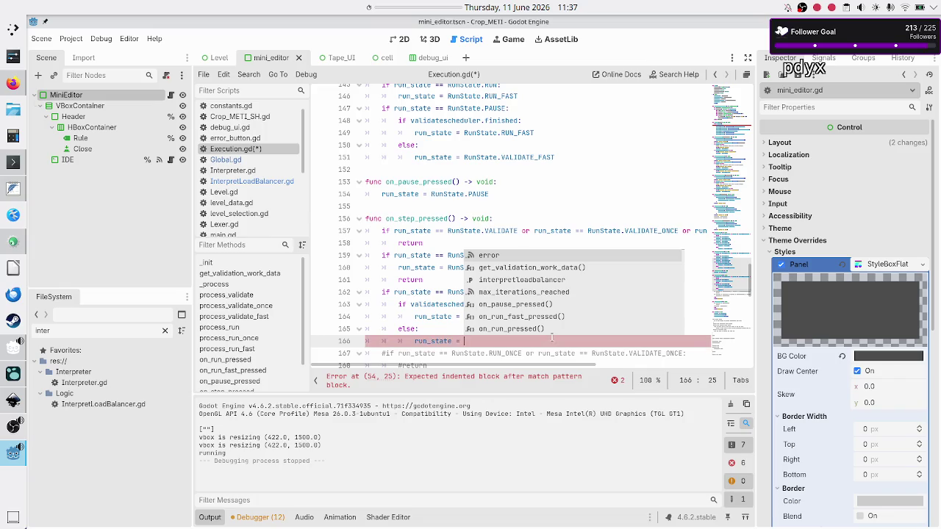
pyautogui.write('RunState.')
pyautogui.press('Down')
pyautogui.press('Return')
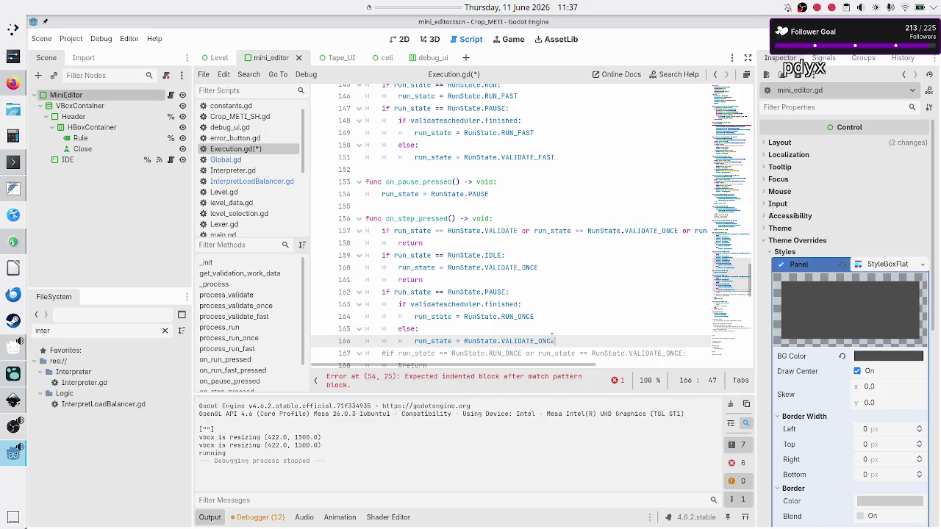
pyautogui.hotkey('alt', 'Tab')
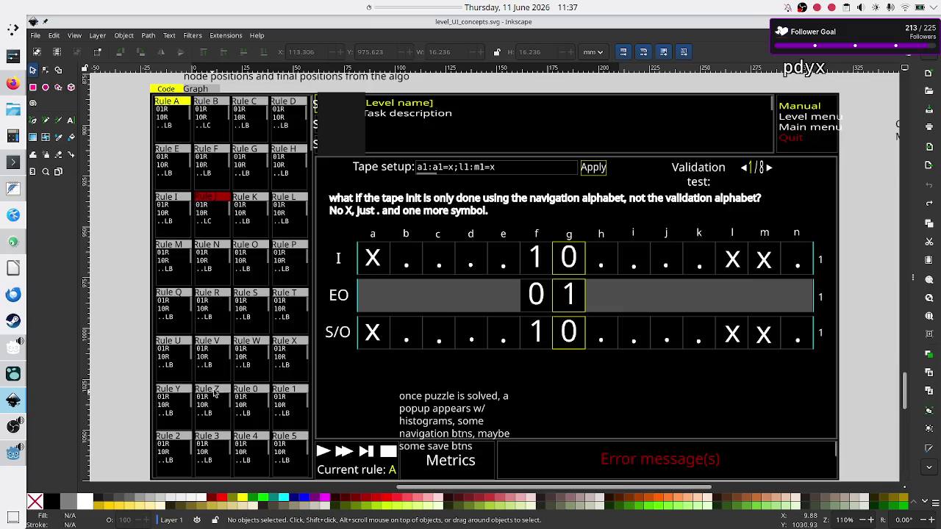
pyautogui.hotkey('alt', 'Tab')
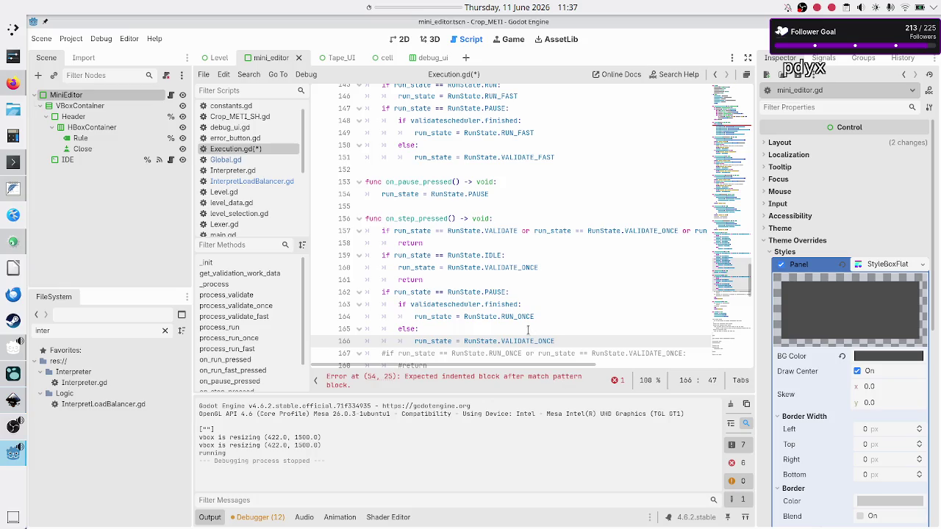
# Step: Highlight VALIDATE_ONCE, then inspect RUN_ONCE on line 86 of process_validate_once
pyautogui.doubleClick(527, 341)
pyautogui.scroll(10, 522, 309)
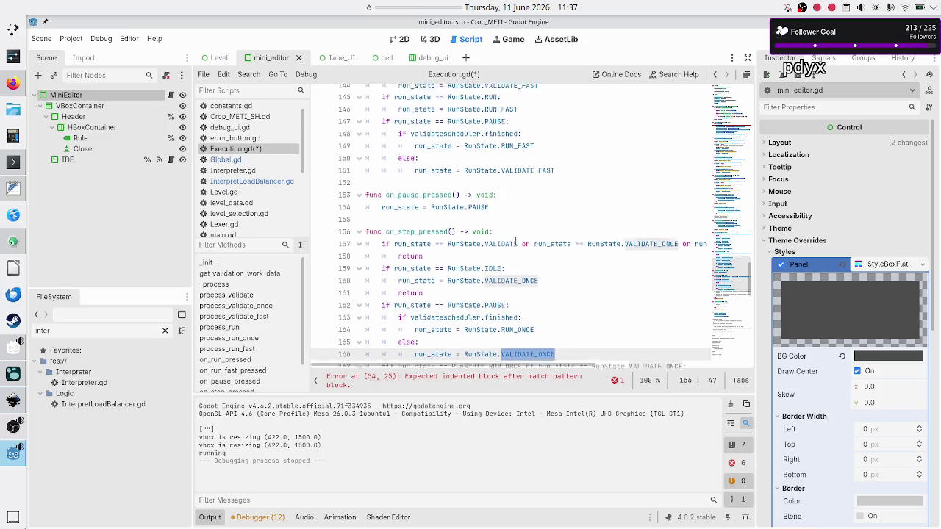
pyautogui.scroll(2, 515, 241)
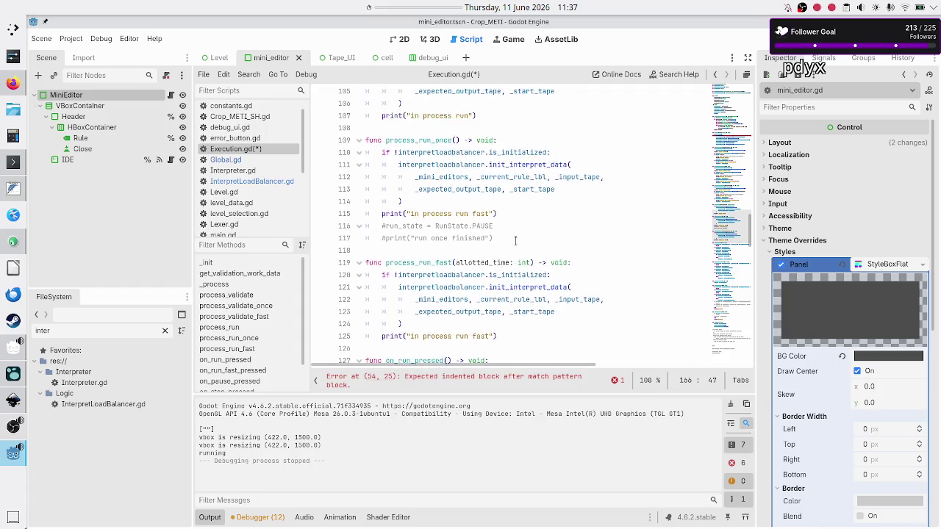
pyautogui.scroll(8, 515, 241)
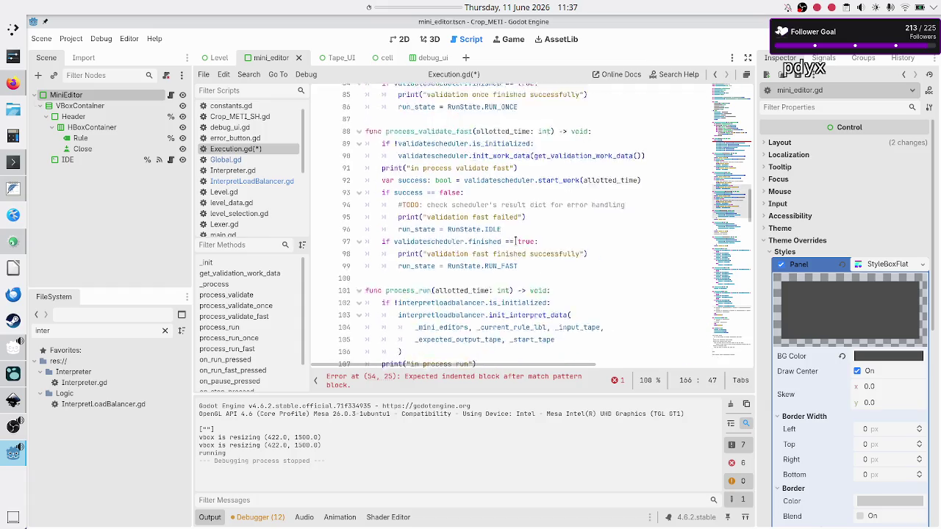
pyautogui.scroll(2, 515, 242)
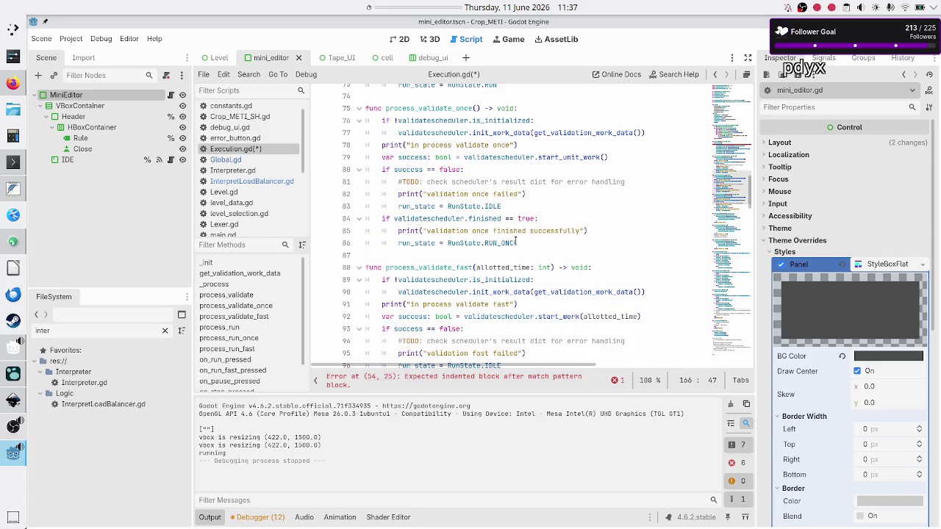
pyautogui.doubleClick(491, 245)
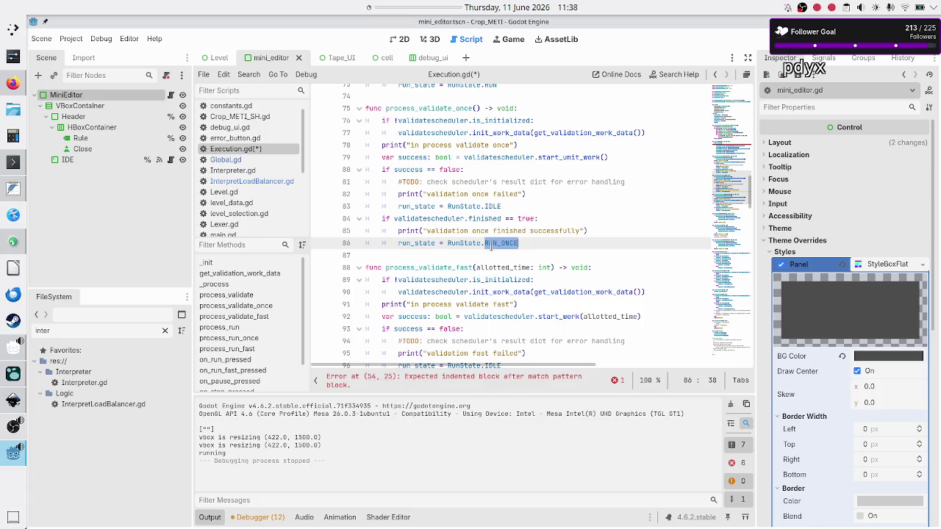
pyautogui.click(536, 247)
pyautogui.doubleClick(509, 246)
pyautogui.hotkey('alt', 'Tab')
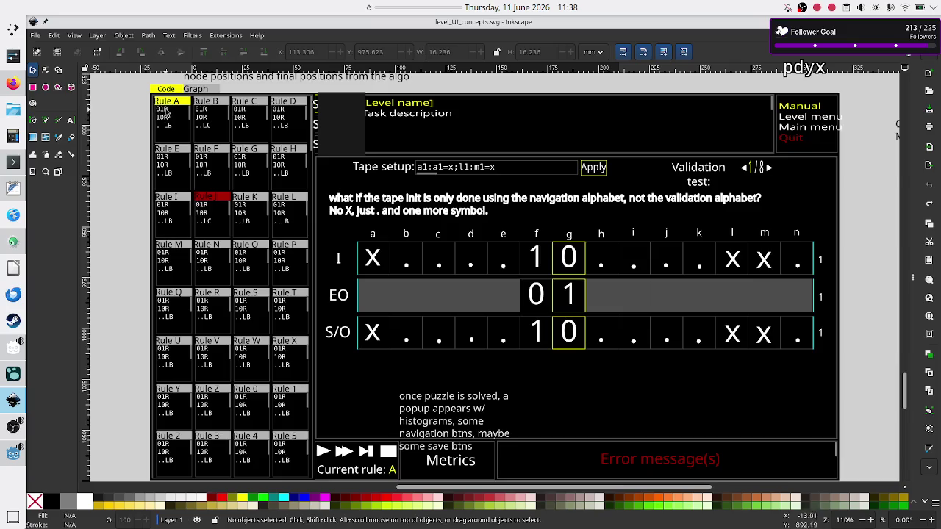
# Step: Back in the script, select the VALIDATE_ONCE assignment on line 166 of on_step_pressed
pyautogui.hotkey('alt', 'Tab')
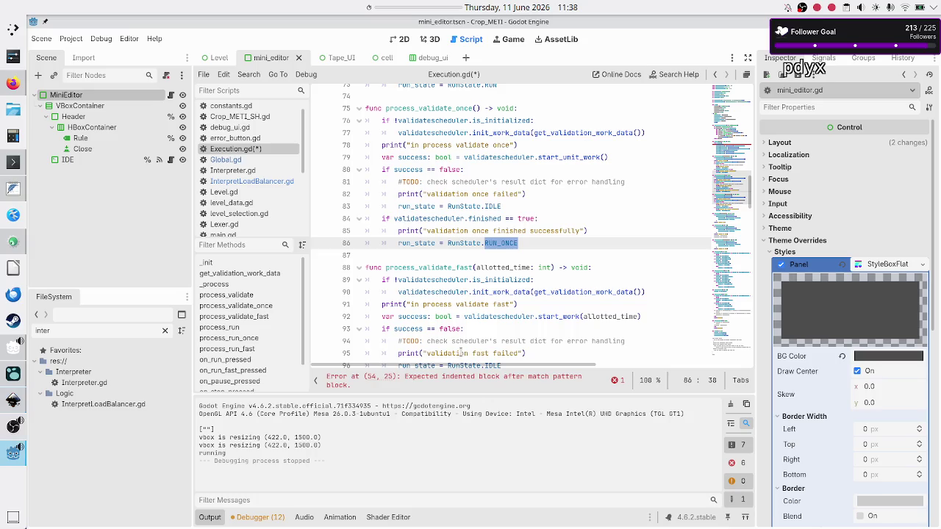
pyautogui.scroll(-17, 545, 299)
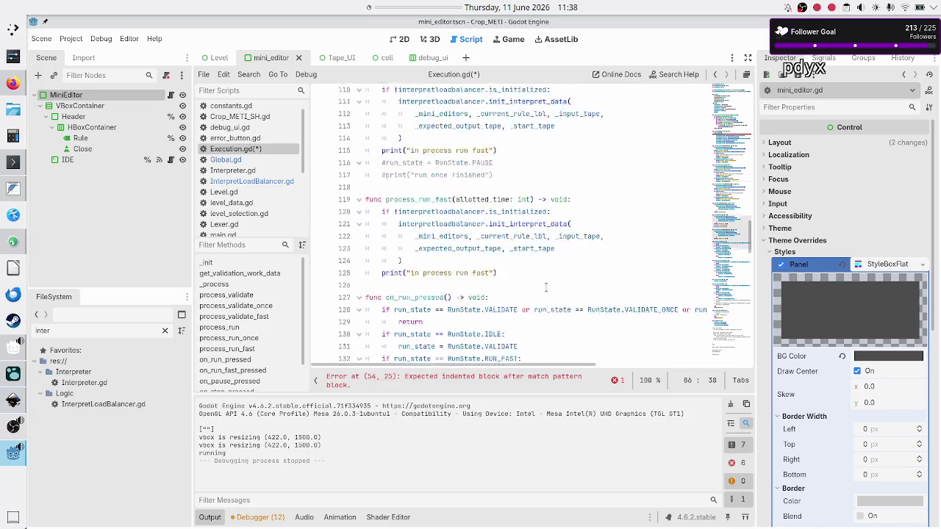
pyautogui.scroll(-4, 545, 289)
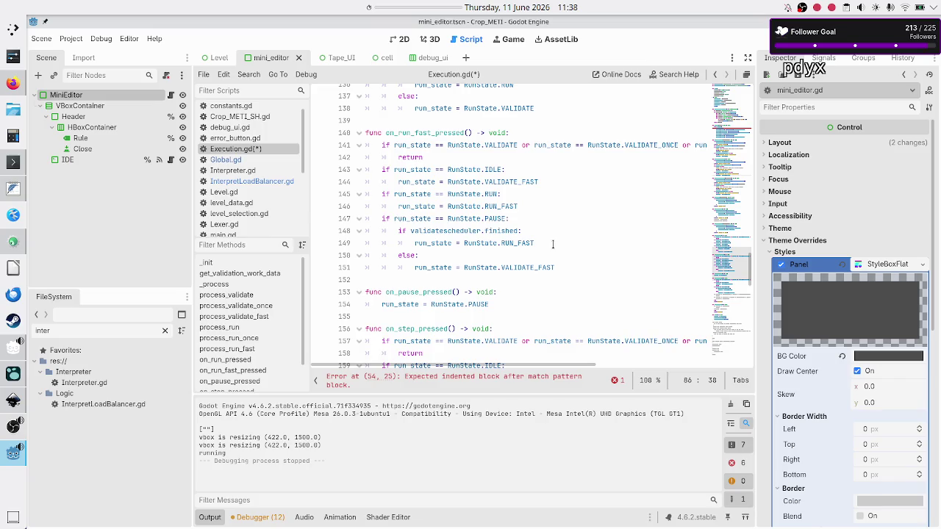
pyautogui.scroll(-5, 553, 244)
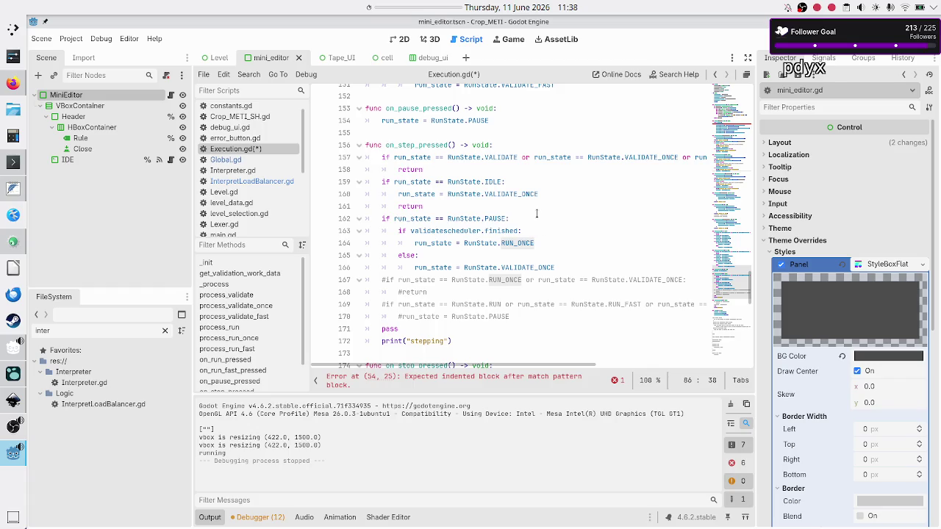
pyautogui.click(539, 181)
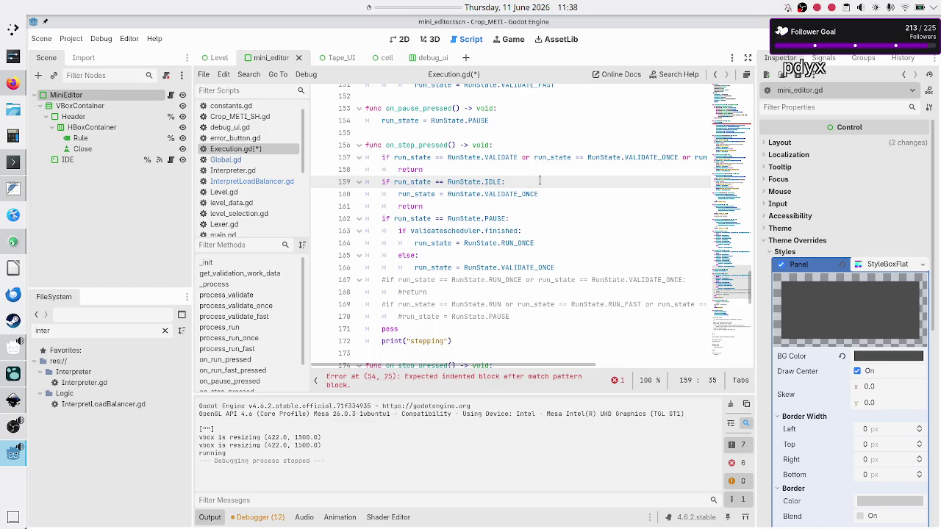
pyautogui.press('Up')
pyautogui.press('Up')
pyautogui.press('Down')
pyautogui.press('Down')
pyautogui.press('Down')
pyautogui.press('Home')
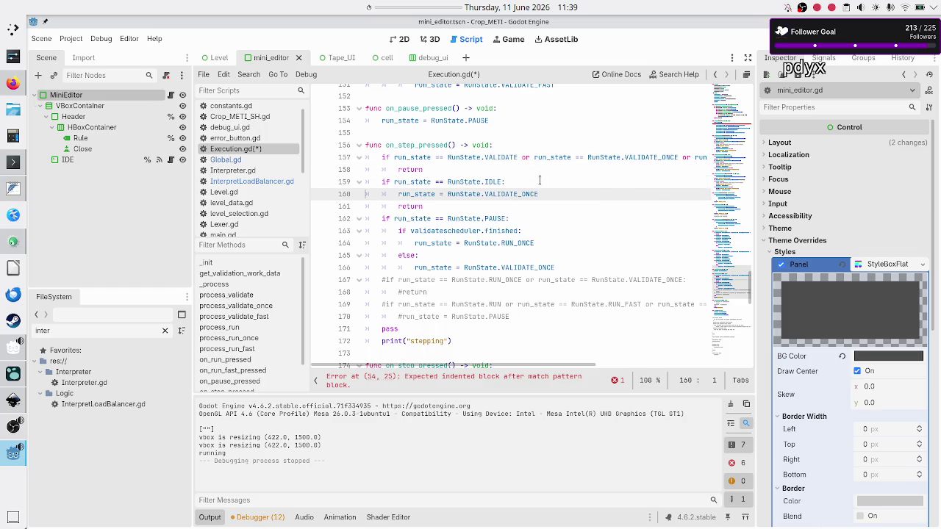
pyautogui.press('Down')
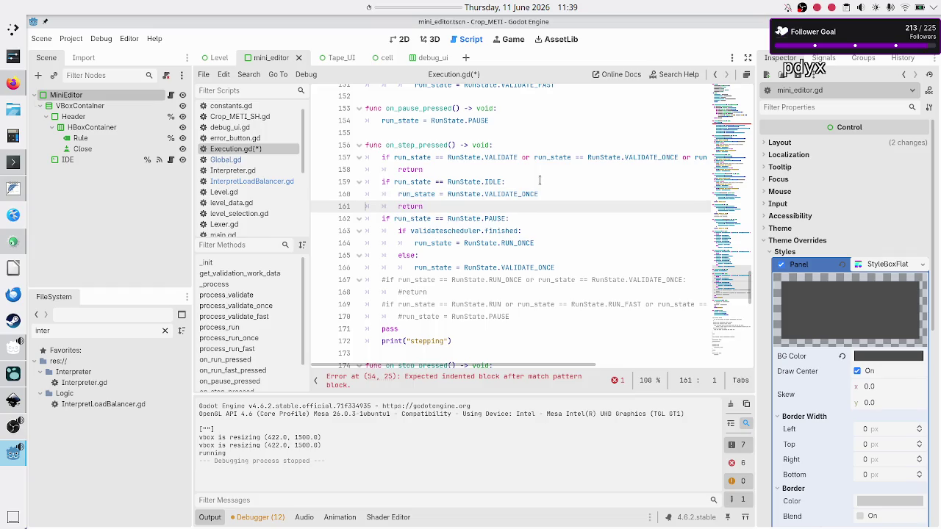
pyautogui.press('Down')
pyautogui.press('Down')
pyautogui.press('Down')
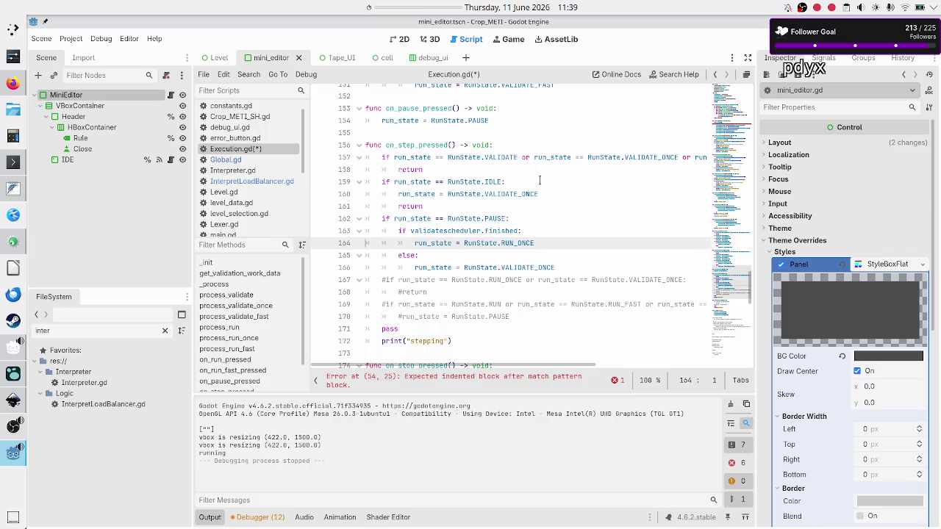
pyautogui.press('Down')
pyautogui.press('Down')
pyautogui.hotkey('shift', 'Home')
pyautogui.hotkey('shift', 'End')
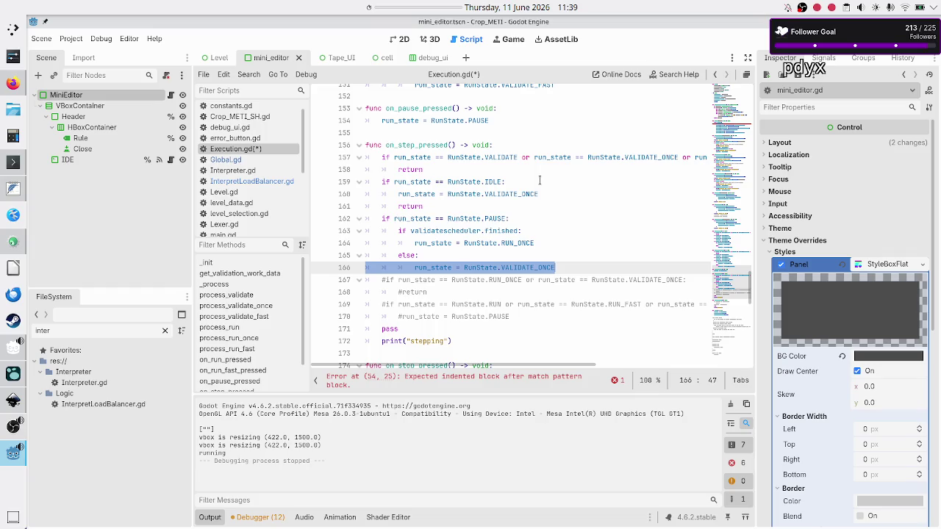
# Step: Scroll up to process_validate_once and highlight 'finished' on line 84
pyautogui.scroll(6, 539, 181)
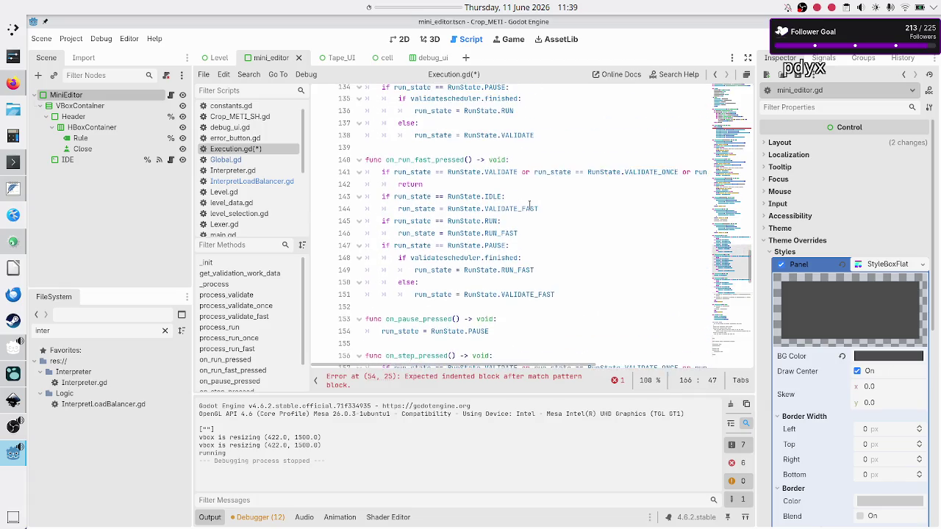
pyautogui.scroll(7, 529, 205)
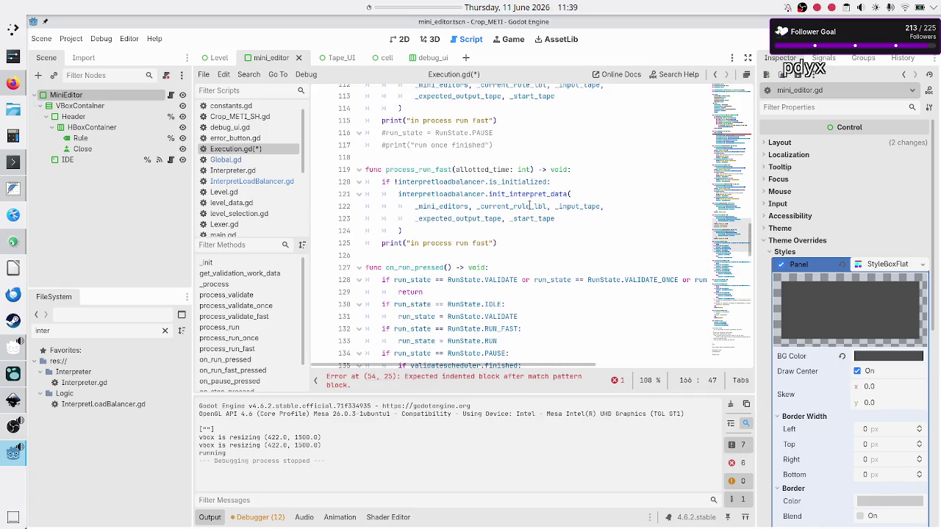
pyautogui.scroll(6, 529, 205)
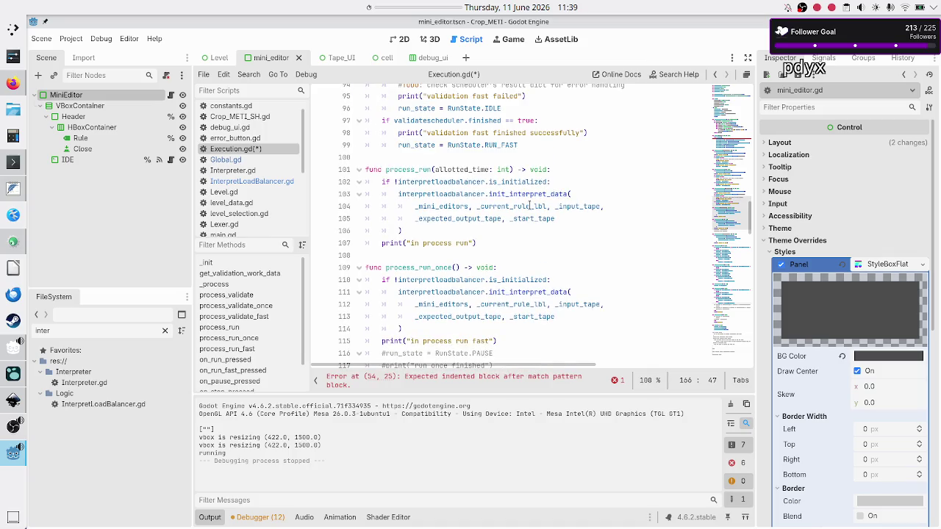
pyautogui.scroll(4, 529, 205)
pyautogui.scroll(4, 529, 206)
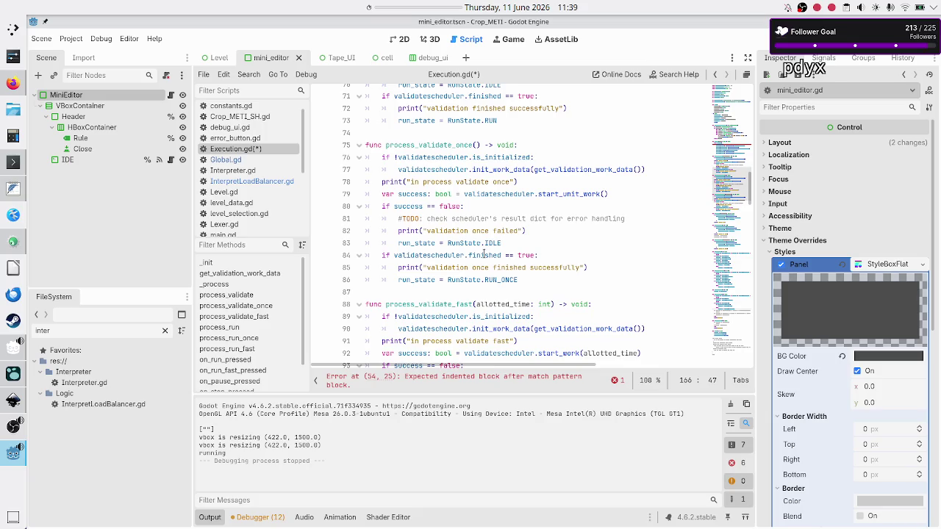
pyautogui.doubleClick(483, 254)
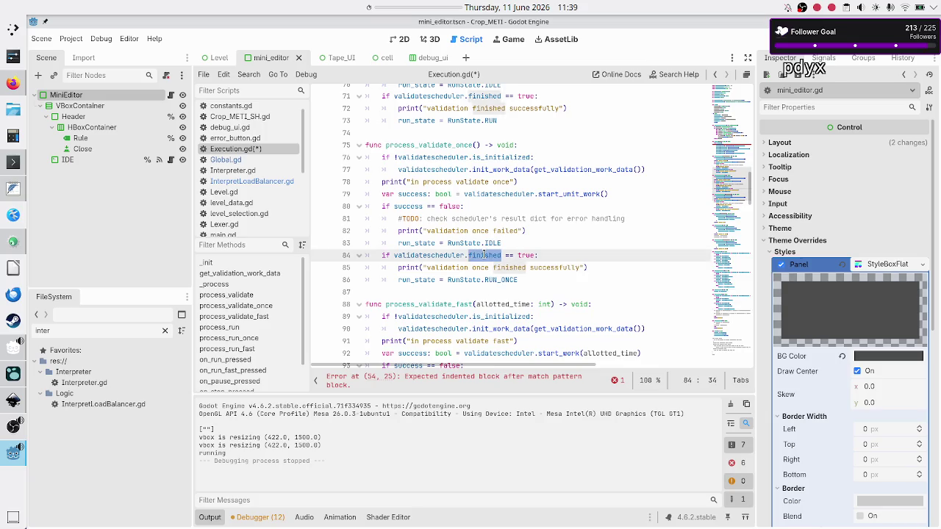
pyautogui.hotkey('alt', 'Tab')
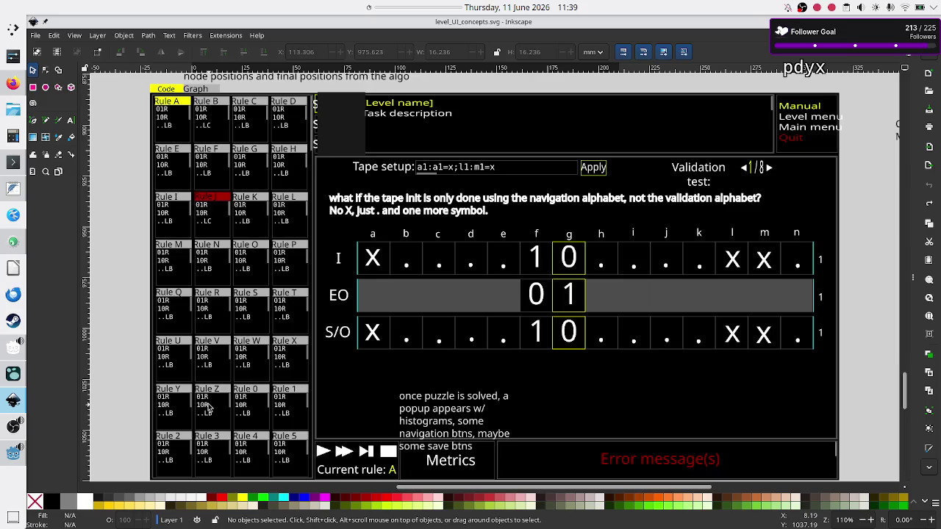
# Step: Inspect validatescheduler on line 84 and the process_validate_once name, leaving the caret after line 86
pyautogui.hotkey('alt', 'Tab')
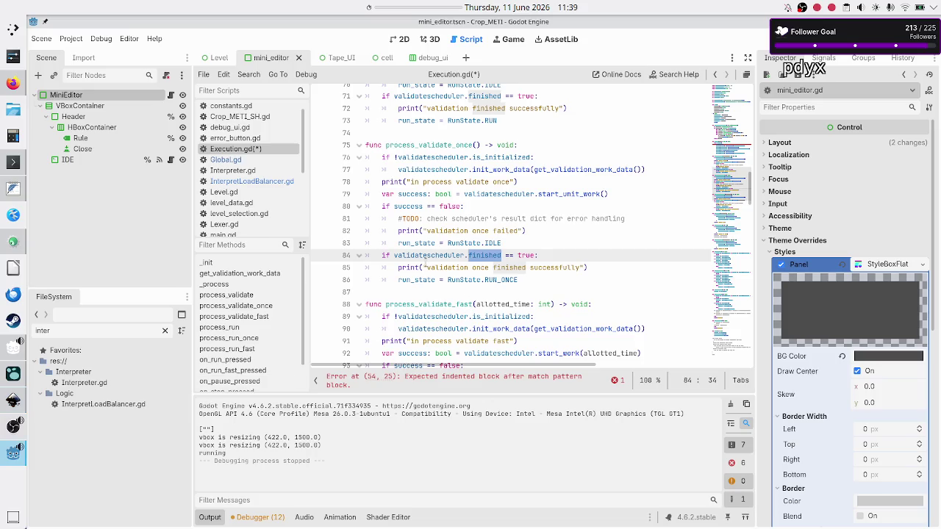
pyautogui.doubleClick(444, 254)
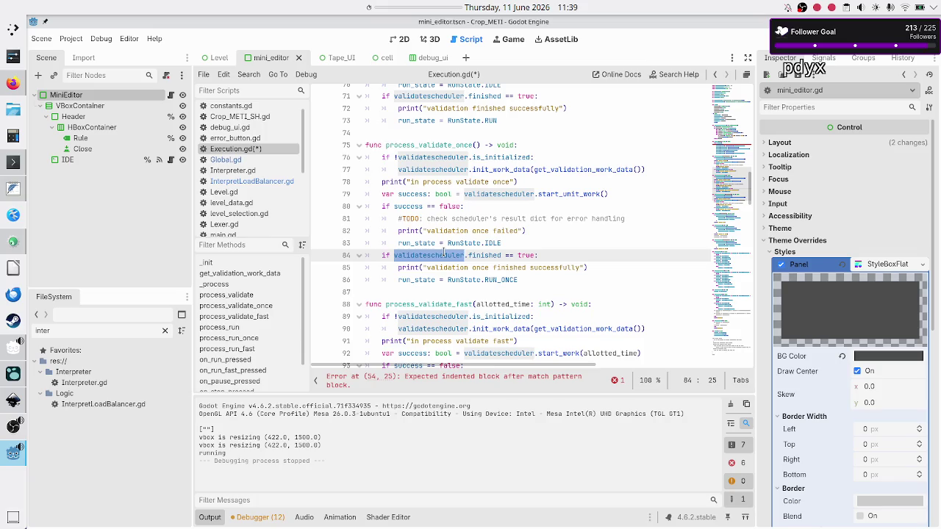
pyautogui.doubleClick(457, 146)
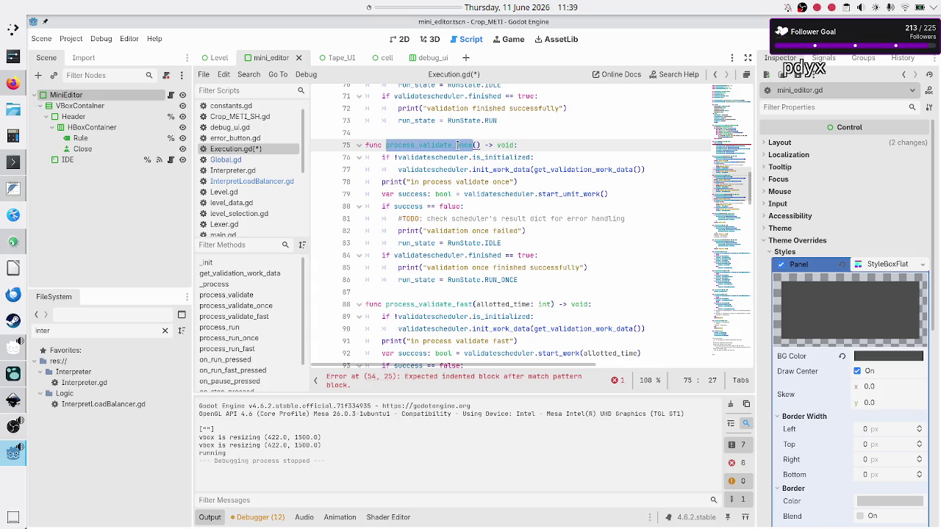
pyautogui.doubleClick(451, 255)
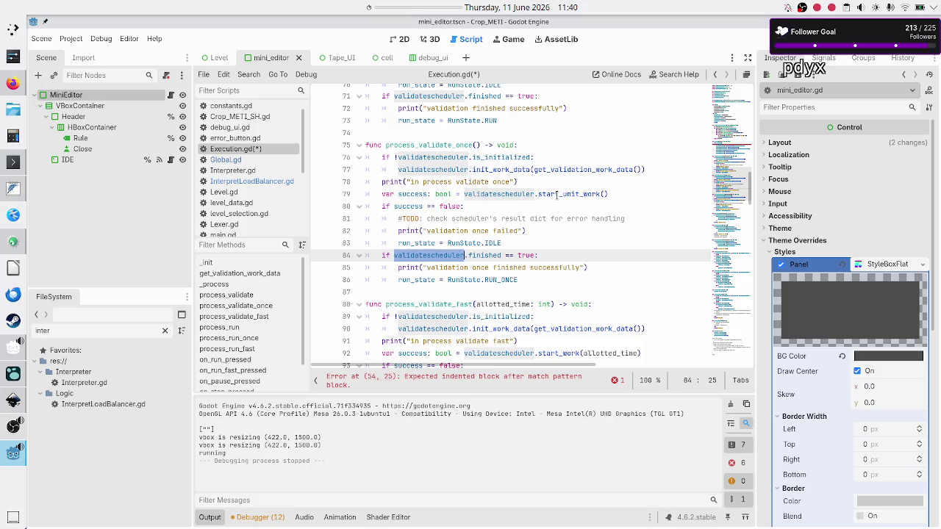
pyautogui.click(549, 279)
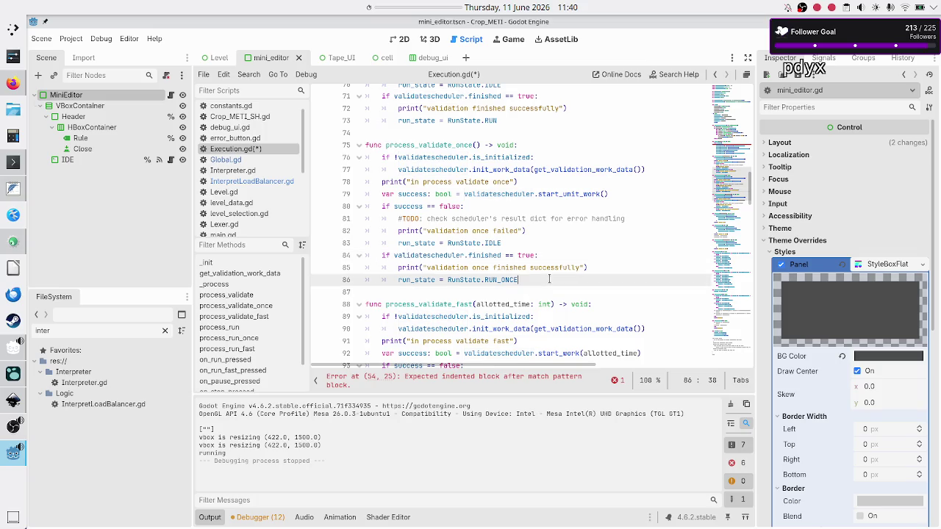
# Step: Add an else branch after line 86 setting 'run_state = RunState.PAUSE'
pyautogui.press('Return')
pyautogui.press('BackSpace')
pyautogui.write('else:')
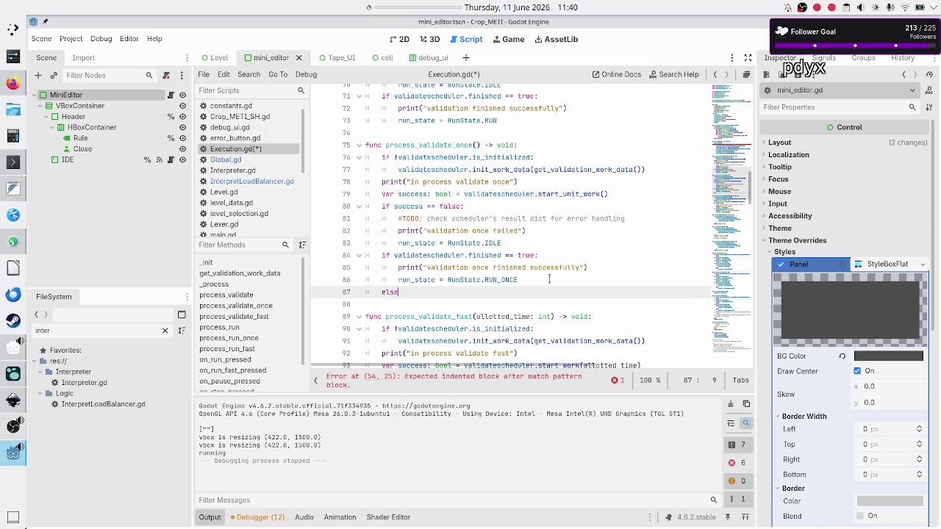
pyautogui.press('Return')
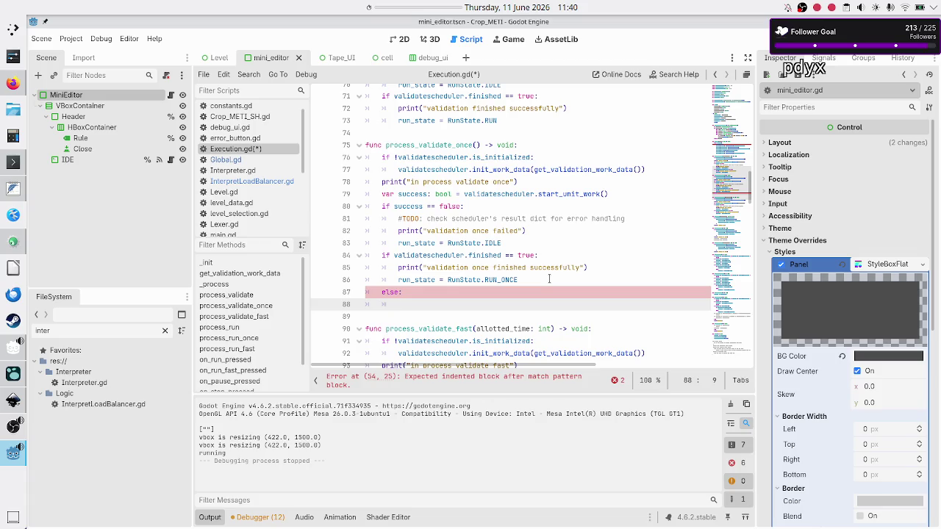
pyautogui.write('run_sta')
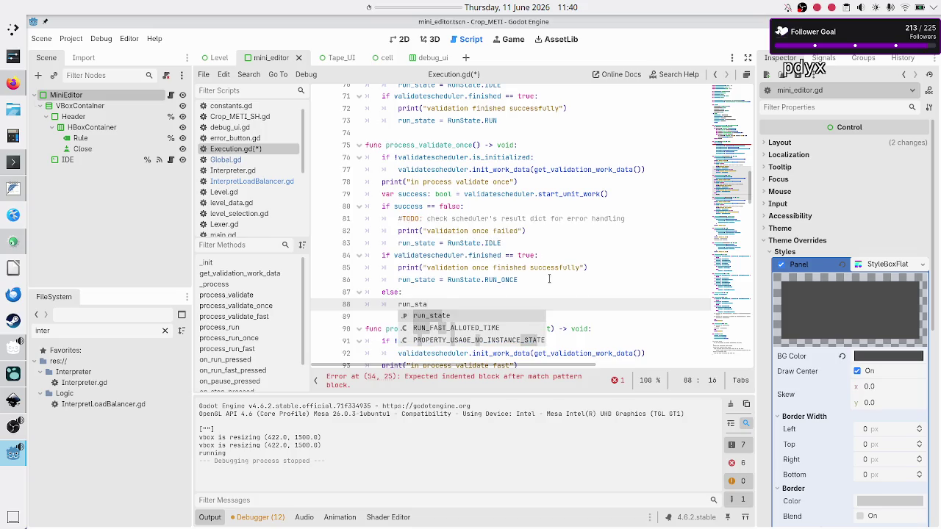
pyautogui.write('te =')
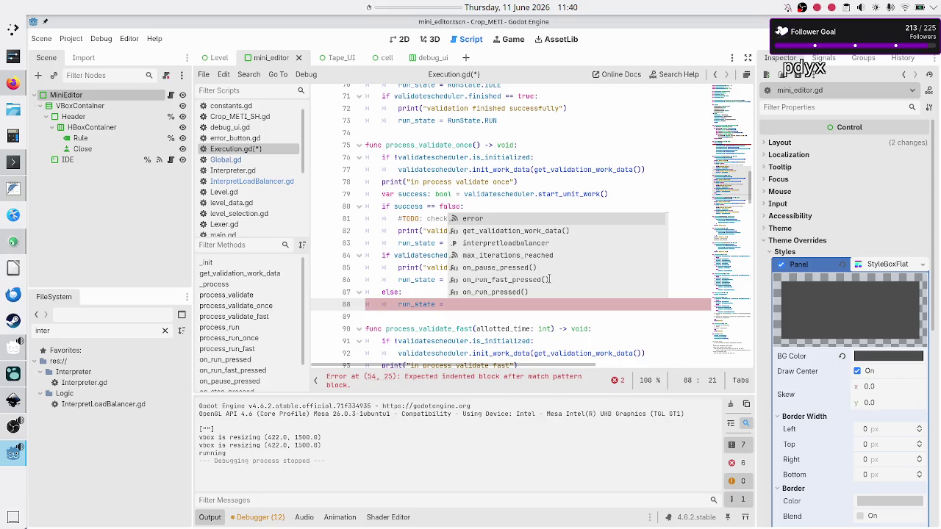
pyautogui.write('RUN')
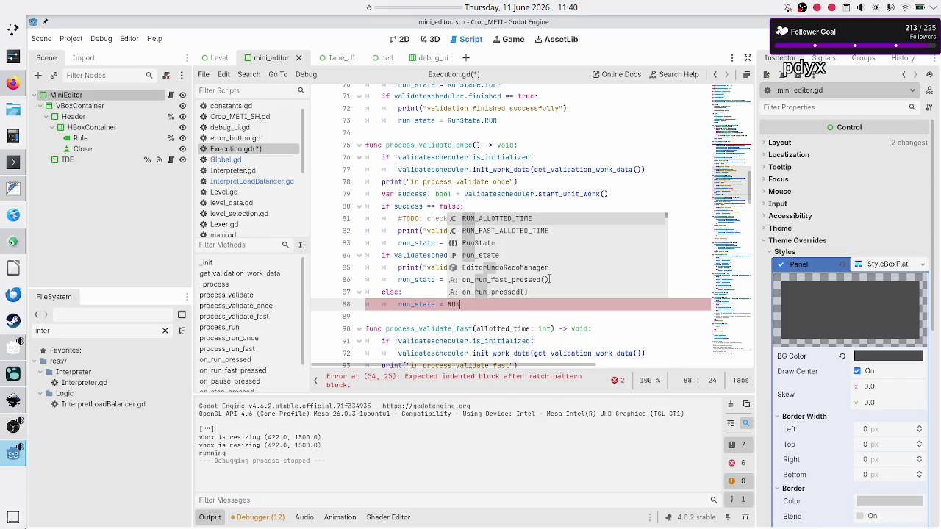
pyautogui.press('Down')
pyautogui.press('Return')
pyautogui.write('.')
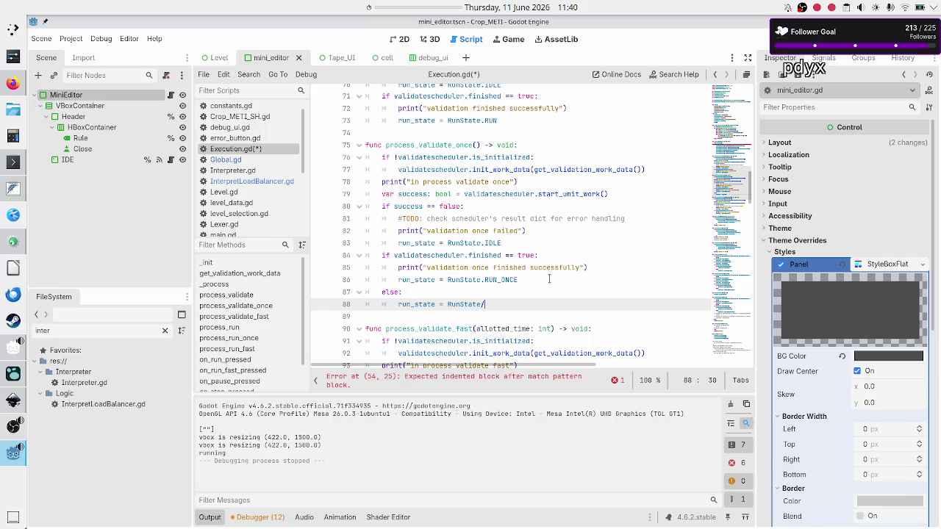
pyautogui.press('Down')
pyautogui.press('Down')
pyautogui.press('Down')
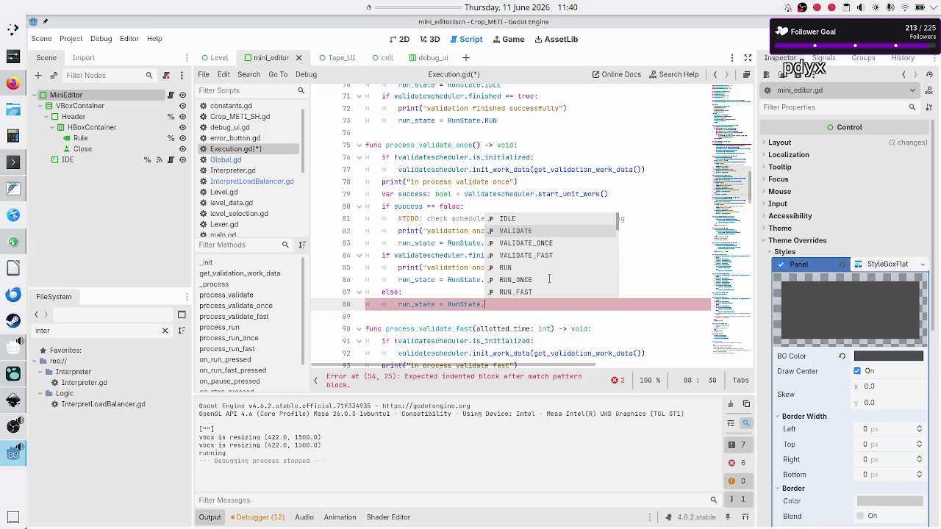
pyautogui.press('Down')
pyautogui.press('Down')
pyautogui.press('Down')
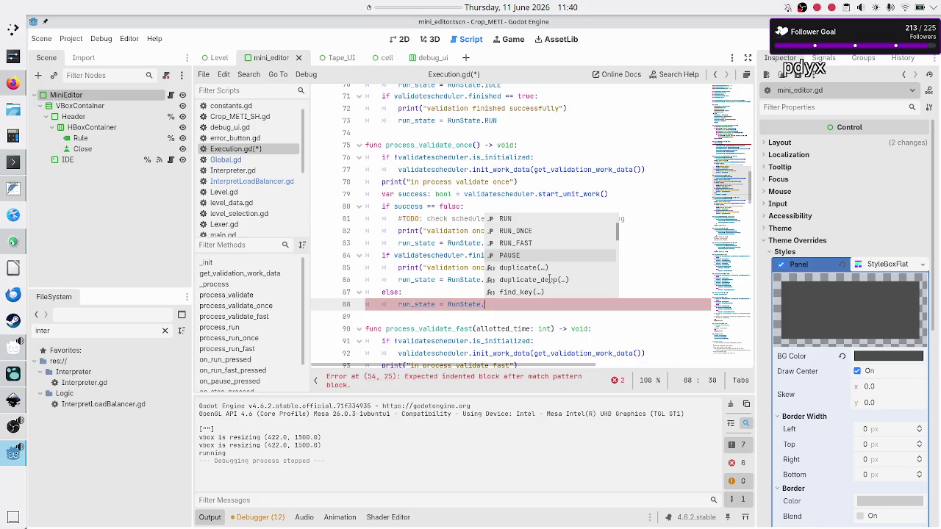
pyautogui.press('Return')
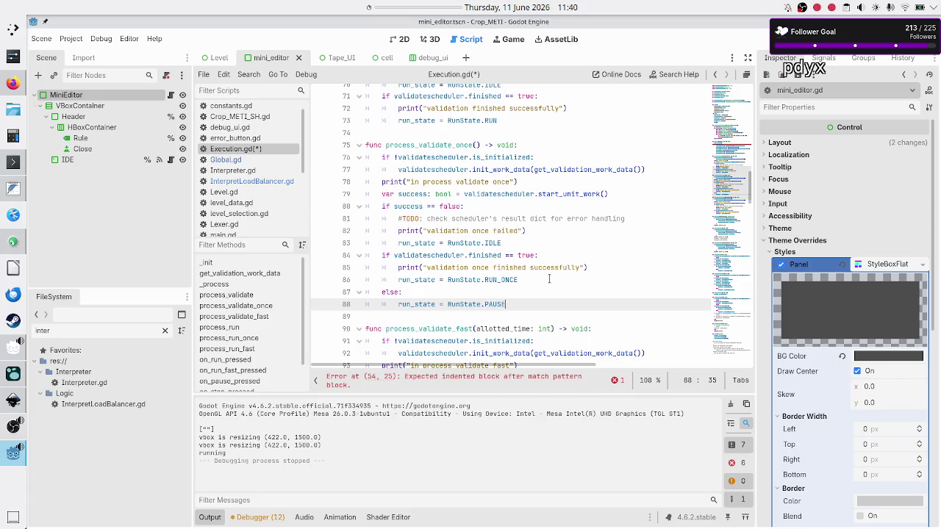
pyautogui.click(13, 400)
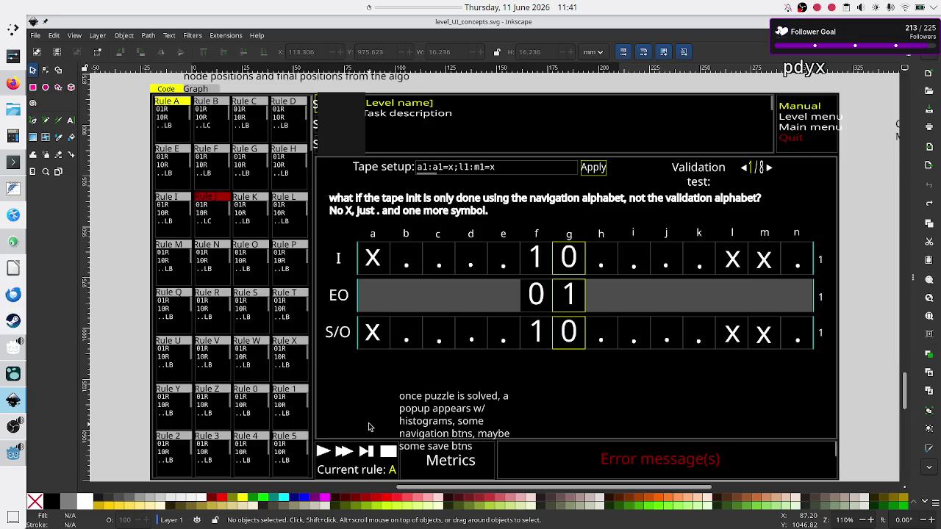
# Step: Flip between the Inkscape mockup and Godot, ending in Execution.gd
pyautogui.hotkey('alt', 'Tab')
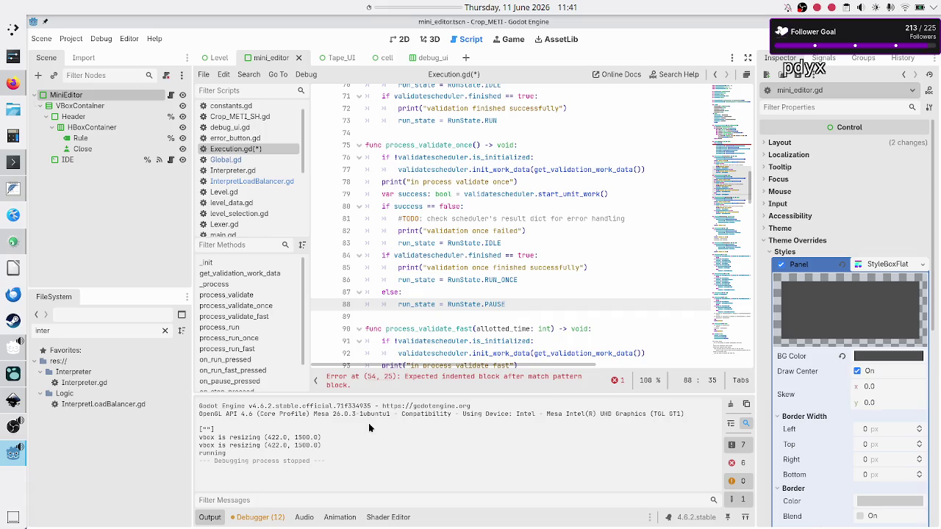
pyautogui.hotkey('alt', 'Tab')
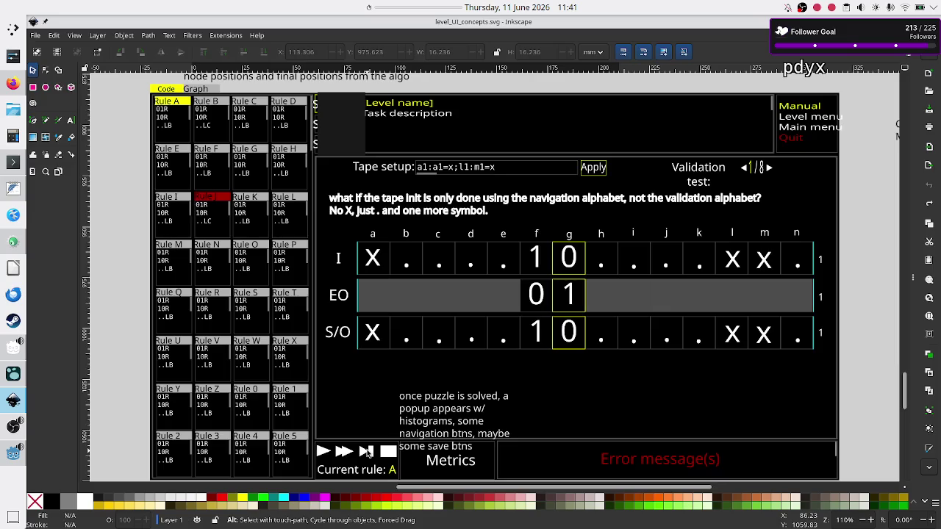
pyautogui.hotkey('alt', 'Tab')
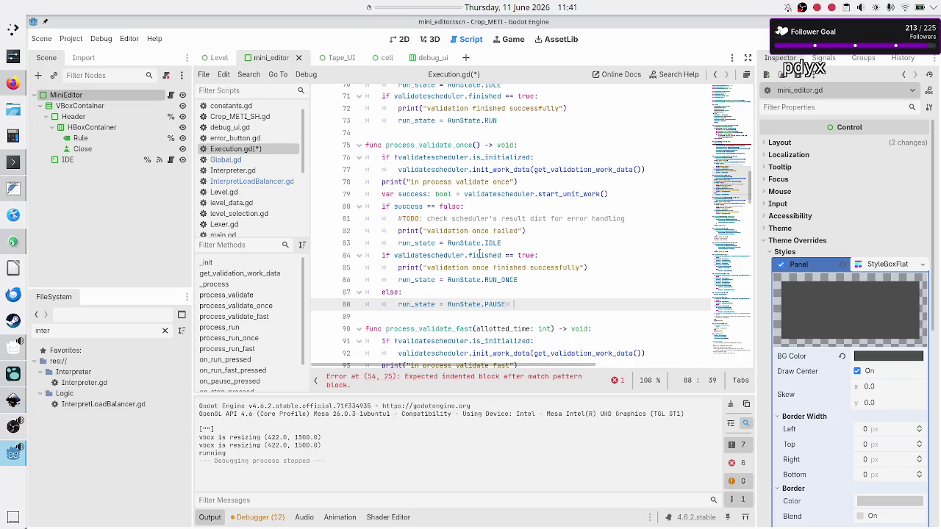
# Step: Scroll to on_step_pressed and highlight 'finished' on line 165 and VALIDATE_ONCE on line 168
pyautogui.scroll(-4, 474, 255)
pyautogui.scroll(-8, 446, 272)
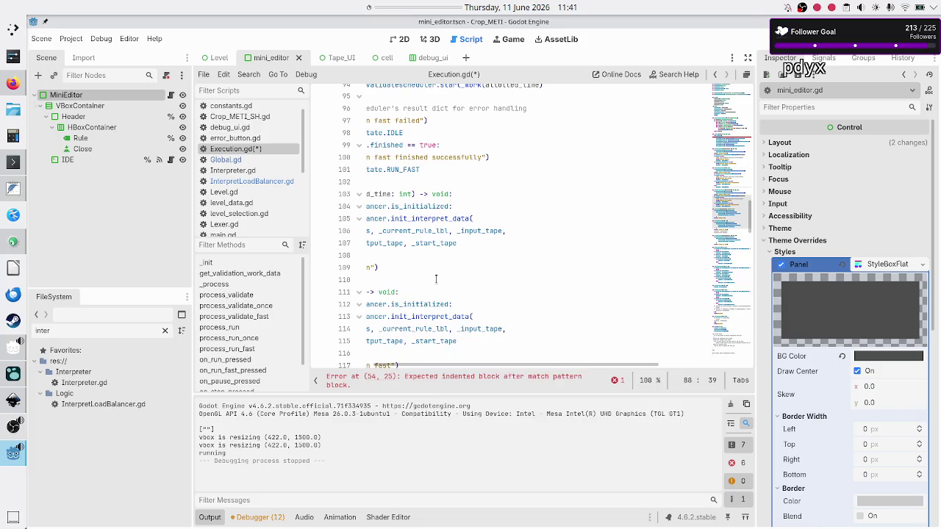
pyautogui.hscroll(2, 437, 280)
pyautogui.hscroll(-2, 436, 279)
pyautogui.scroll(-9, 437, 280)
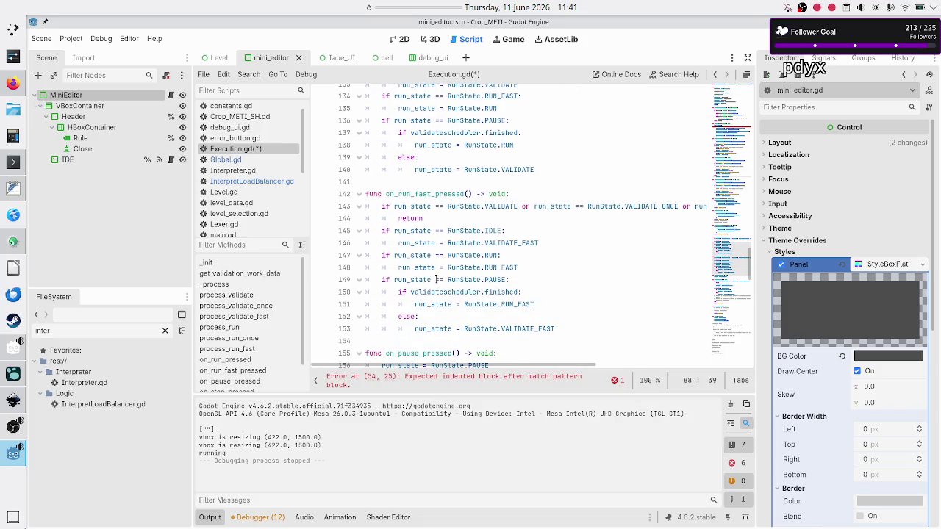
pyautogui.scroll(-5, 436, 279)
pyautogui.scroll(4, 436, 280)
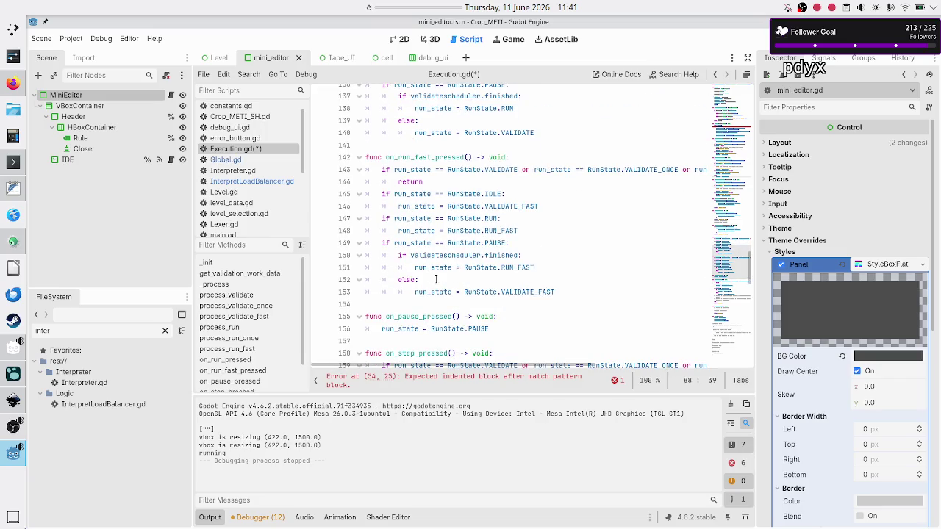
pyautogui.scroll(-5, 436, 279)
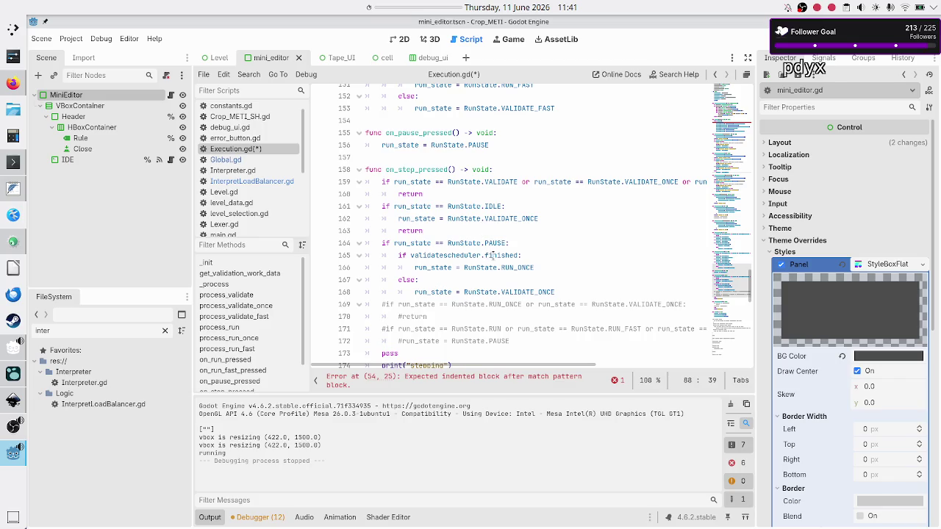
pyautogui.doubleClick(500, 256)
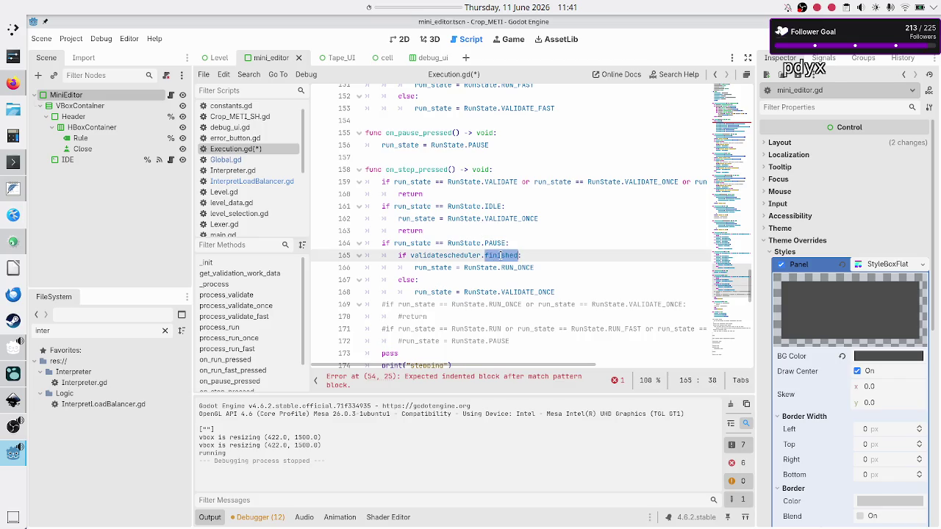
pyautogui.doubleClick(515, 292)
pyautogui.hotkey('alt', 'Tab')
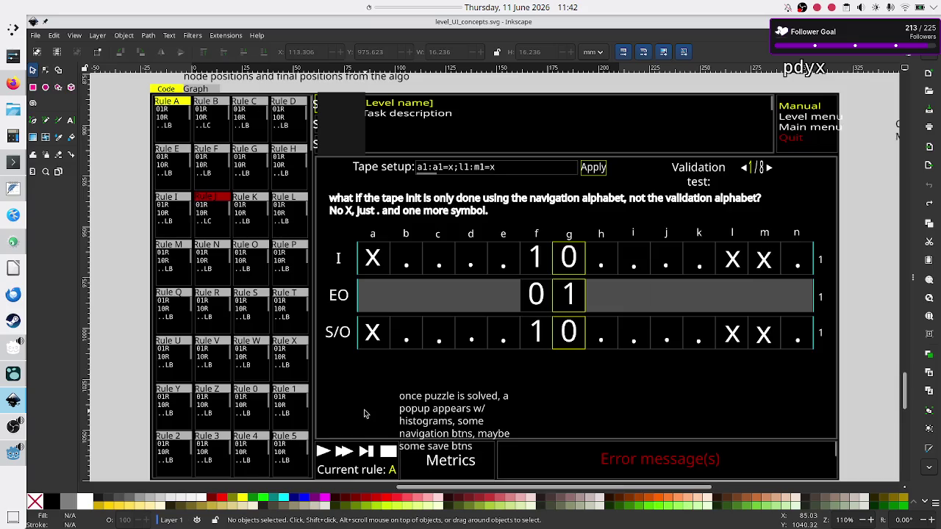
# Step: Clear the VALIDATE_ONCE selection and scroll up to process_validate_once
pyautogui.hotkey('alt', 'Tab')
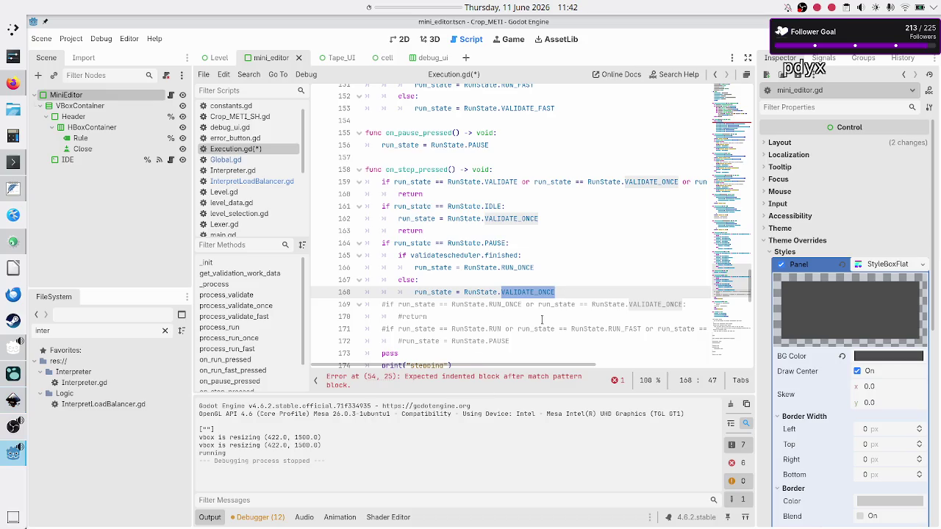
pyautogui.click(563, 291)
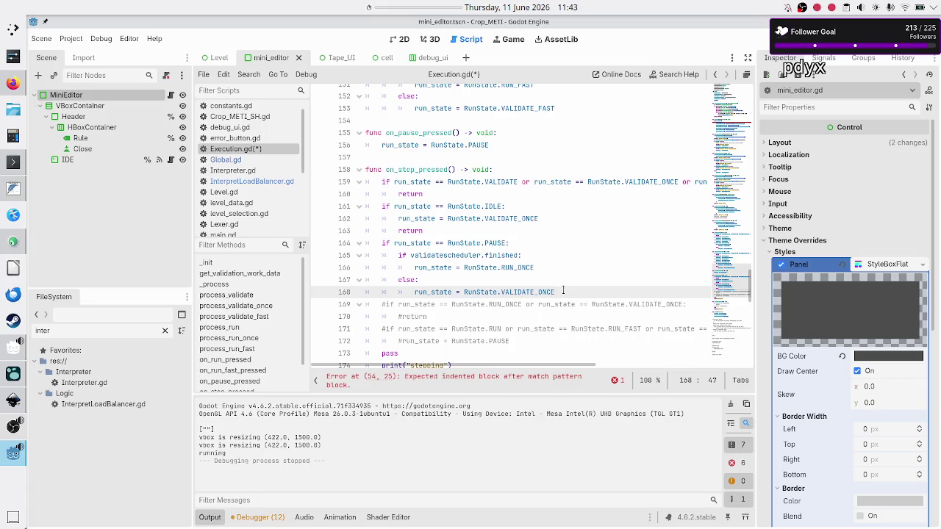
pyautogui.scroll(8, 563, 291)
pyautogui.scroll(5, 563, 290)
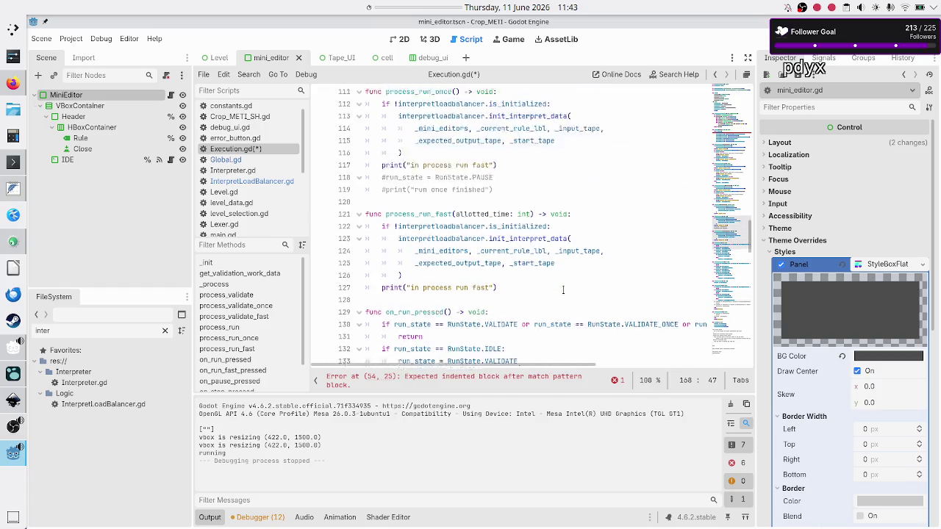
pyautogui.scroll(4, 563, 290)
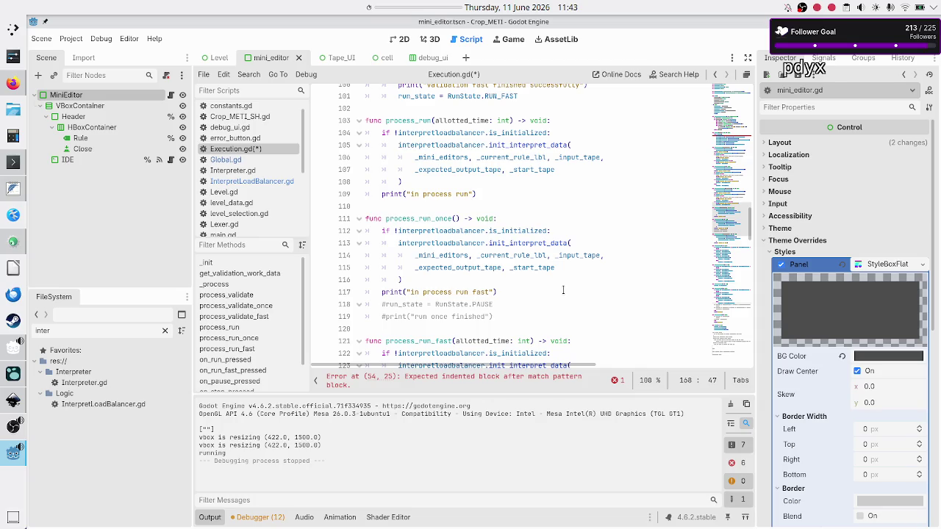
pyautogui.scroll(10, 563, 290)
pyautogui.scroll(1, 563, 290)
pyautogui.scroll(-1, 563, 291)
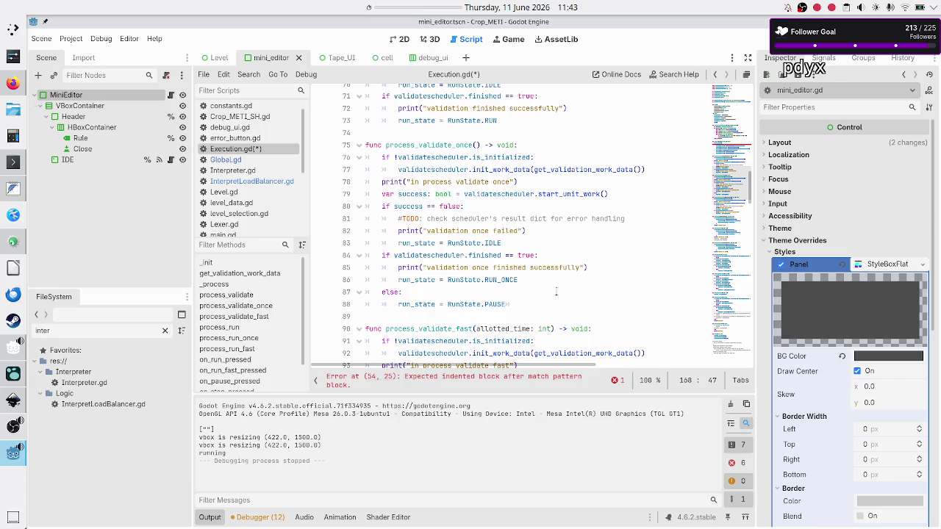
# Step: On line 88, replace RunState.PAUSE with RunState.VALIDATE_ONCE using autocomplete
pyautogui.click(525, 304)
pyautogui.press('BackSpace')
pyautogui.press('BackSpace')
pyautogui.press('BackSpace')
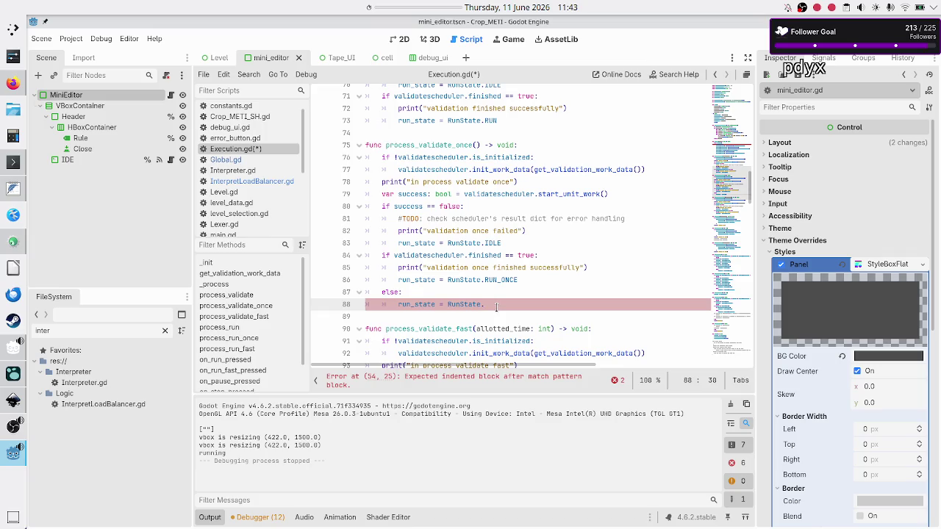
pyautogui.scroll(3, 459, 234)
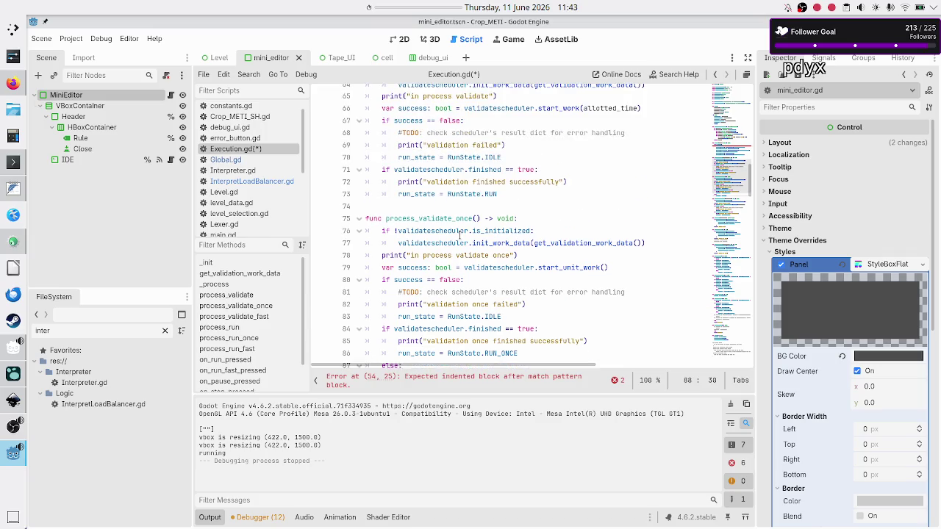
pyautogui.scroll(1, 460, 234)
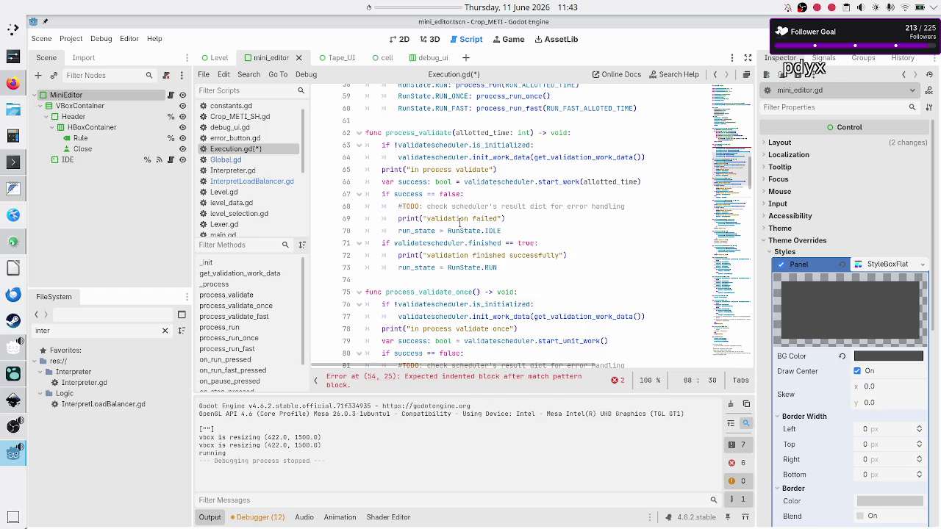
pyautogui.doubleClick(491, 268)
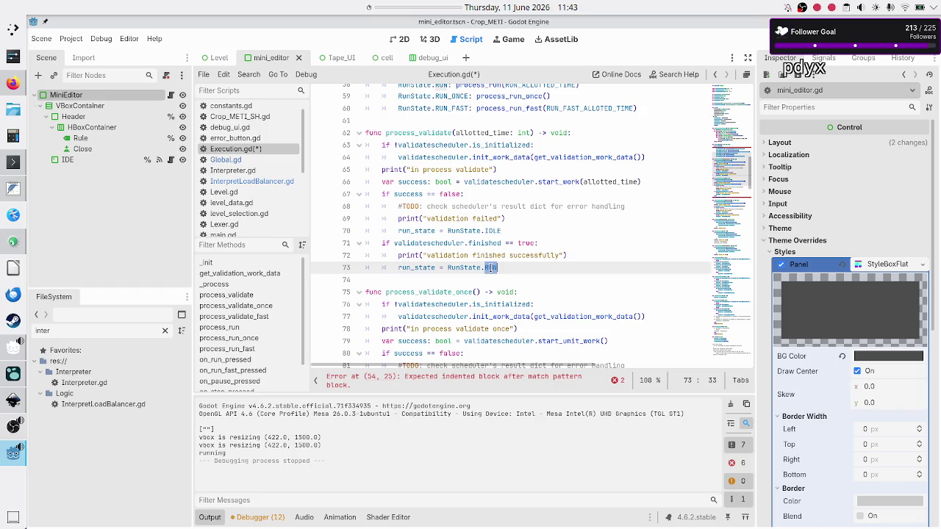
pyautogui.scroll(-3, 539, 274)
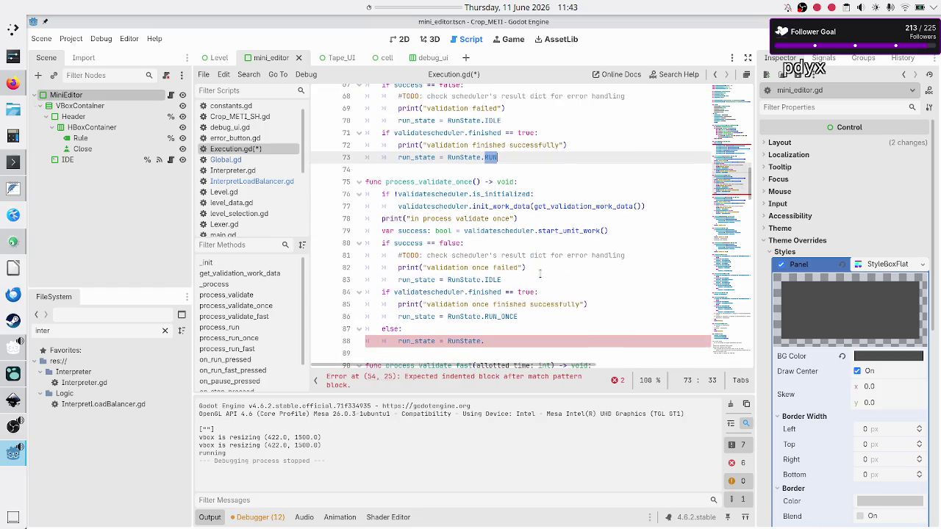
pyautogui.click(514, 340)
pyautogui.write('VAL')
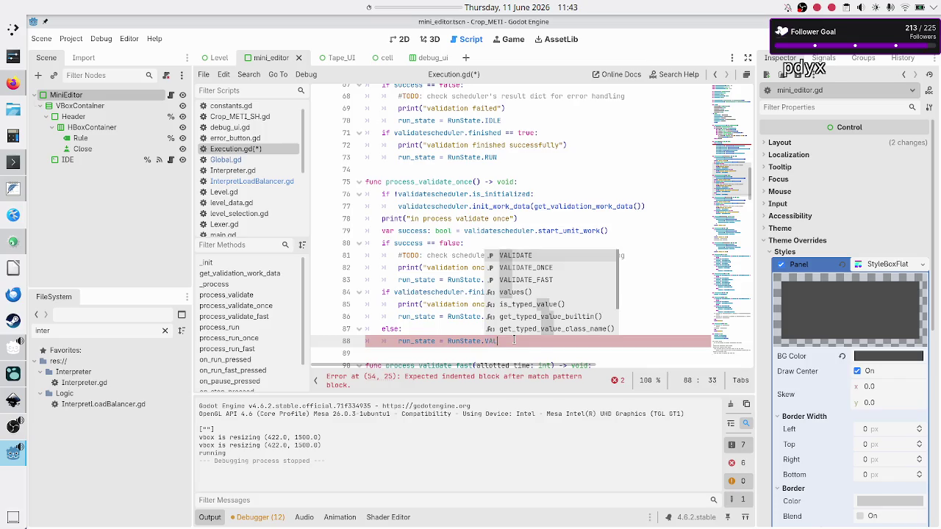
pyautogui.press('Return')
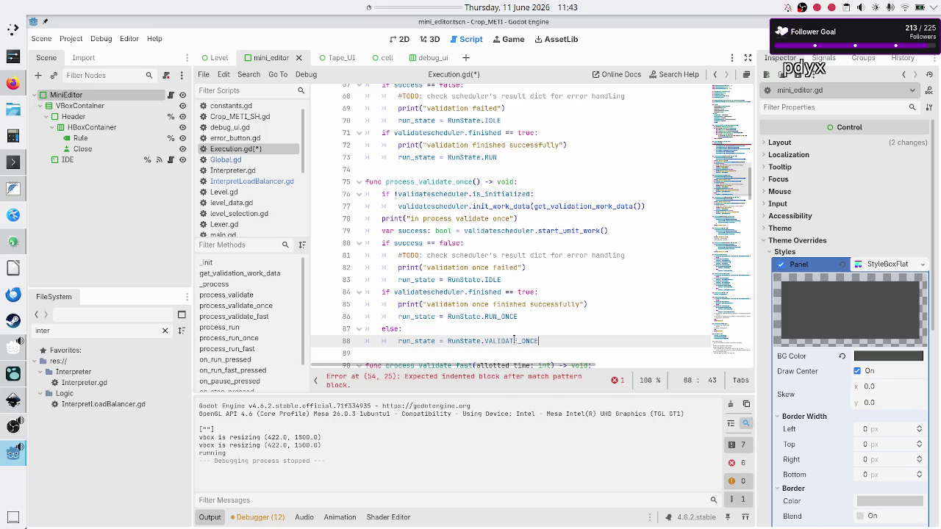
# Step: After checking the Inkscape mockup, add a new line under 'else:' and begin a comment
pyautogui.hotkey('alt', 'Tab')
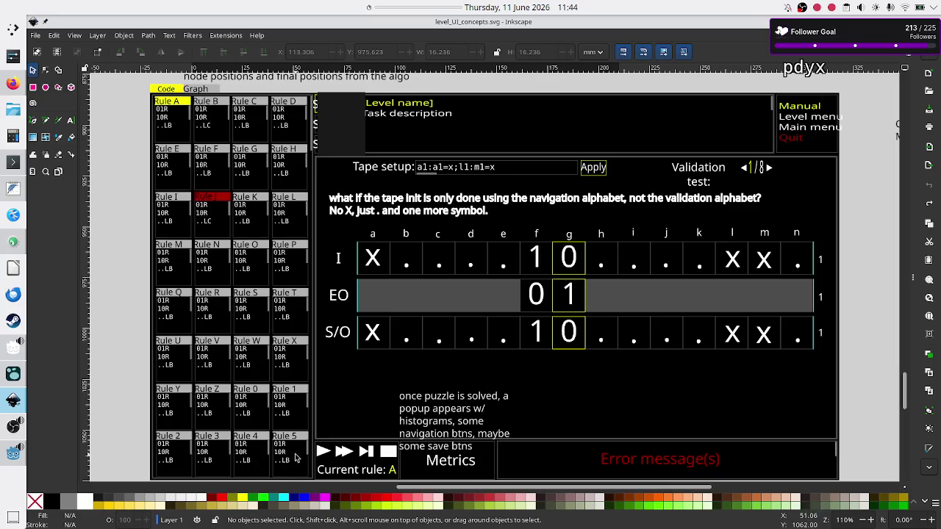
pyautogui.hotkey('alt', 'Tab')
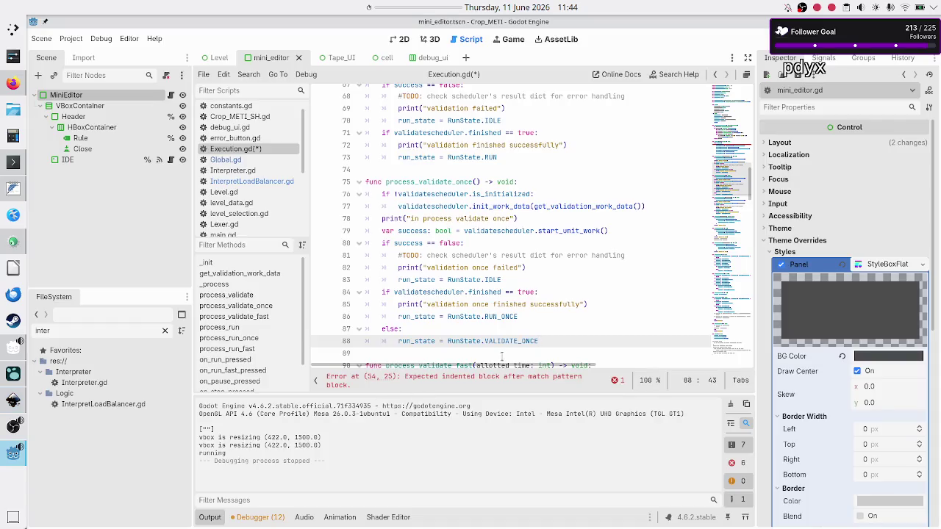
pyautogui.doubleClick(553, 340)
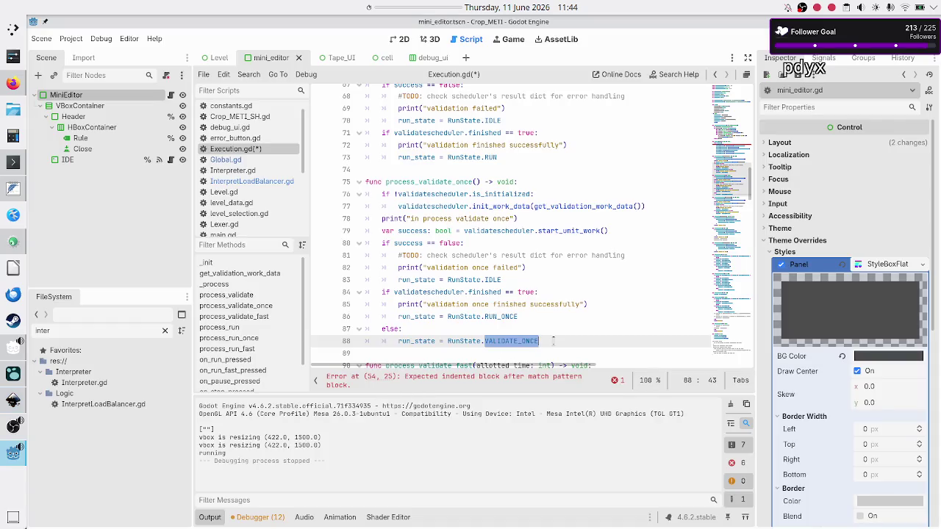
pyautogui.press('Up')
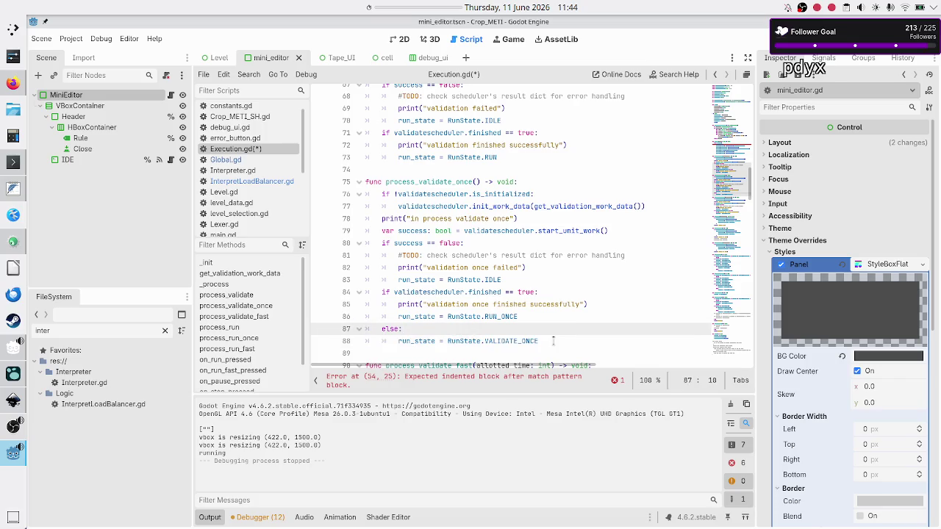
pyautogui.press('Return')
pyautogui.write('#qu')
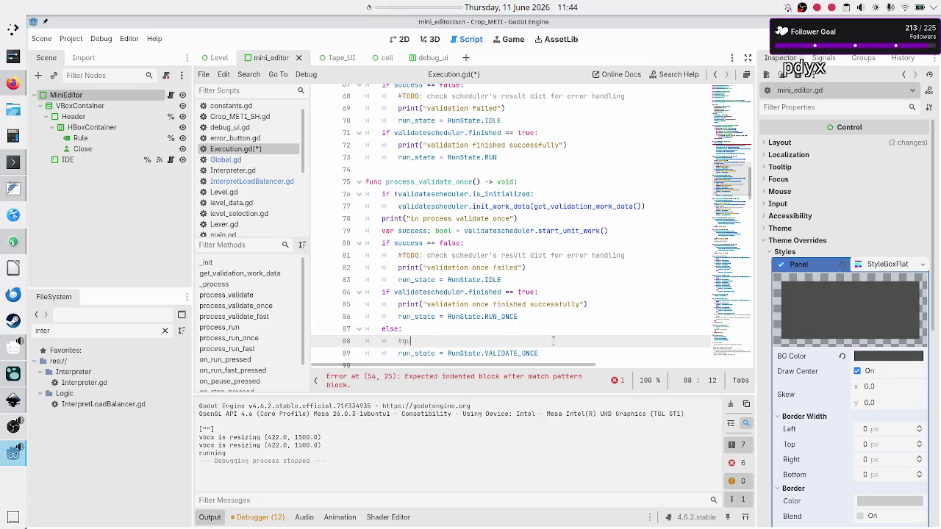
pyautogui.write('pre')
# Step: Write the comment '#potentially slow: run, pause, step, valid once, but valid didn't finish'
pyautogui.press('BackSpace')
pyautogui.press('BackSpace')
pyautogui.write('otentially slow')
pyautogui.write(': ')
pyautogui.write('run, pause,')
pyautogui.write('step, v')
pyautogui.write('alid o')
pyautogui.write('nce,')
pyautogui.write(' but ')
pyautogui.write('s')
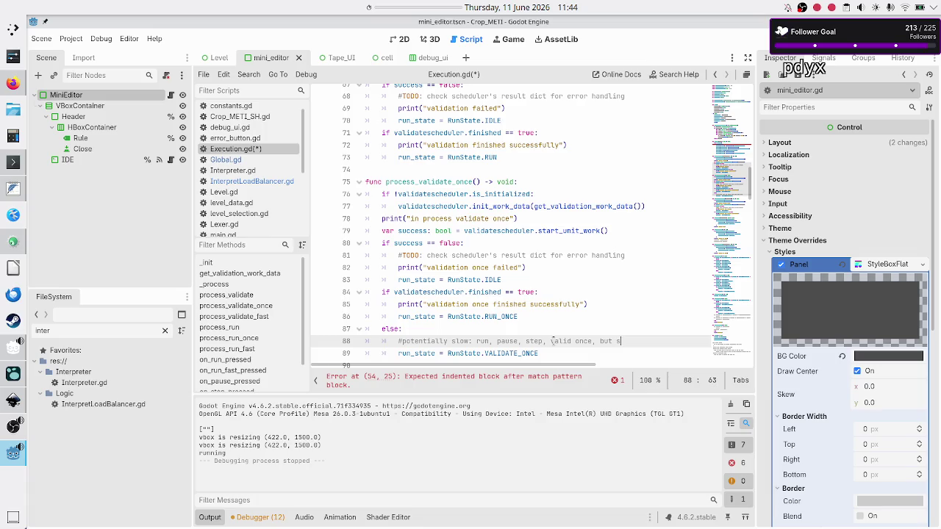
pyautogui.press('BackSpace')
pyautogui.write('valid ')
pyautogui.write("didn't ")
pyautogui.write('finish')
# Step: Select VALIDATE_ONCE on the run_state line below, then switch to the Inkscape mockup
pyautogui.press('Down')
pyautogui.press('Home')
pyautogui.press('Left')
pyautogui.press('Up')
pyautogui.press('Right')
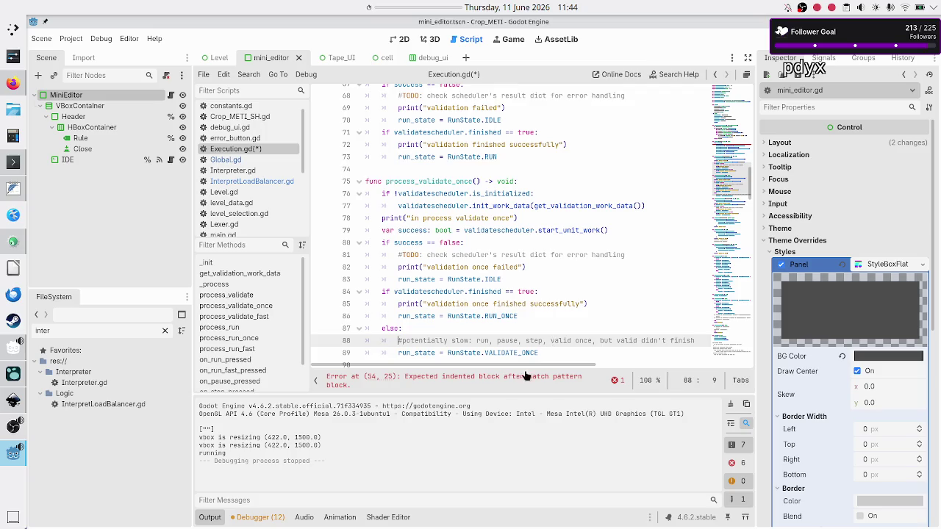
pyautogui.press('Down')
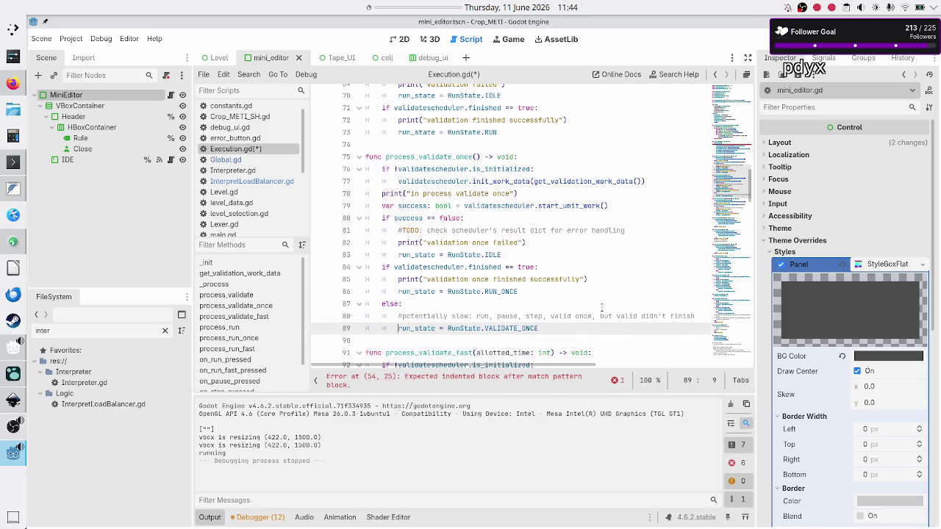
pyautogui.hotkey('shift', 'End')
pyautogui.press('Right')
pyautogui.hotkey('shift', 'Left')
pyautogui.hotkey('shift', 'Left')
pyautogui.hotkey('shift', 'Left')
pyautogui.hotkey('shift', 'Left')
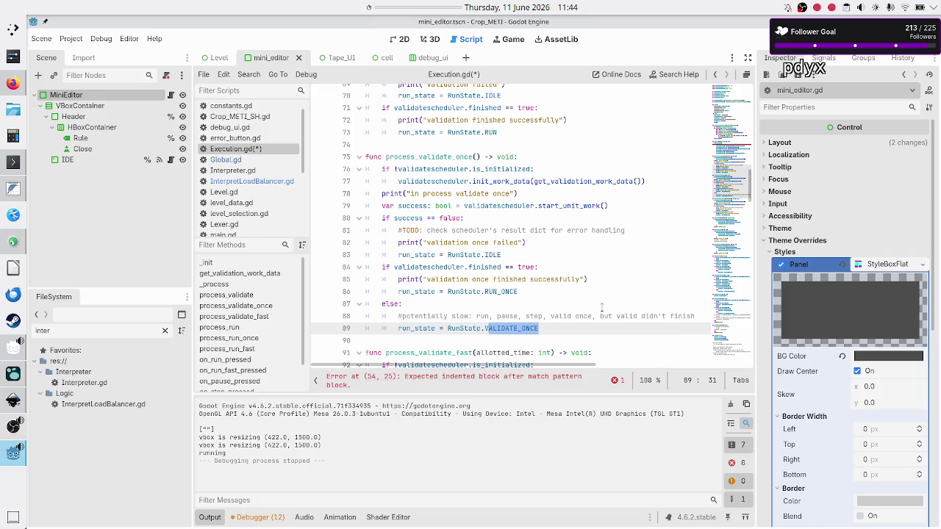
pyautogui.hotkey('shift', 'Left')
pyautogui.press('Right')
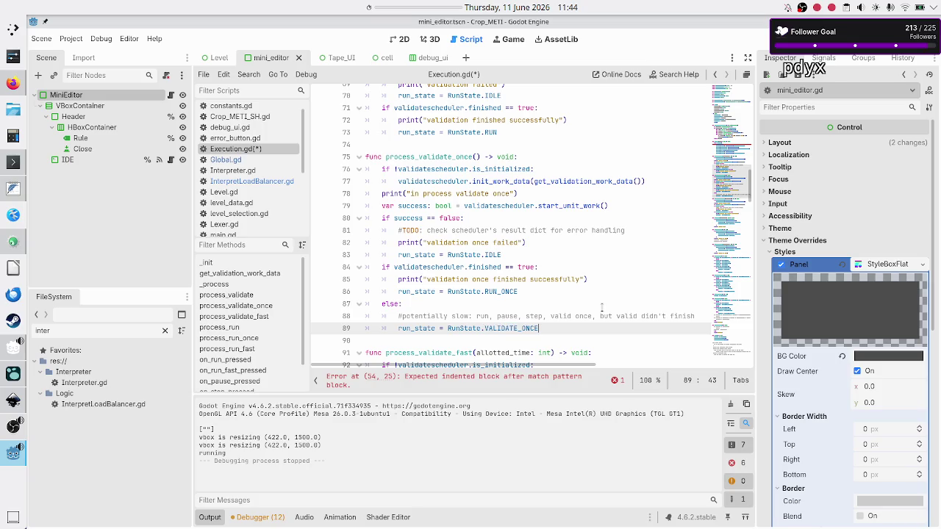
pyautogui.hotkey('shift', 'Left')
pyautogui.hotkey('shift', 'Left')
pyautogui.hotkey('shift', 'Left')
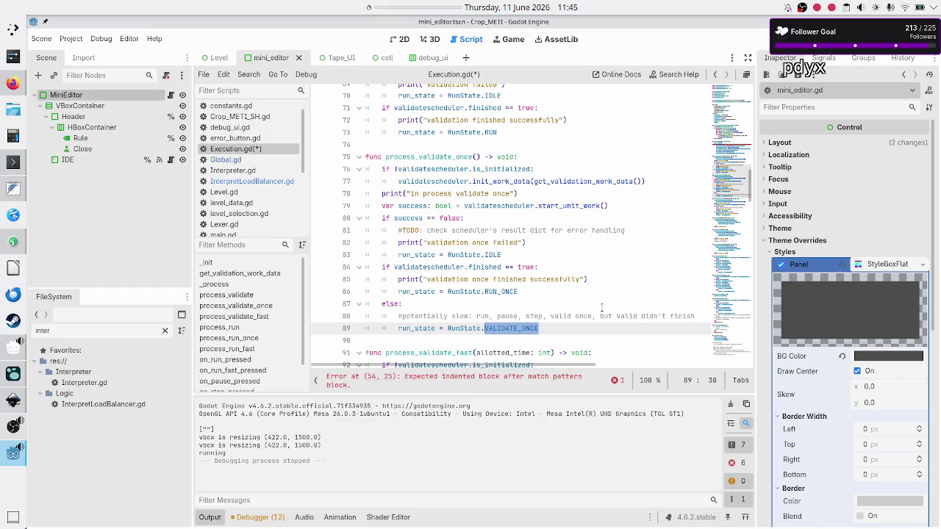
pyautogui.hotkey('alt', 'Tab')
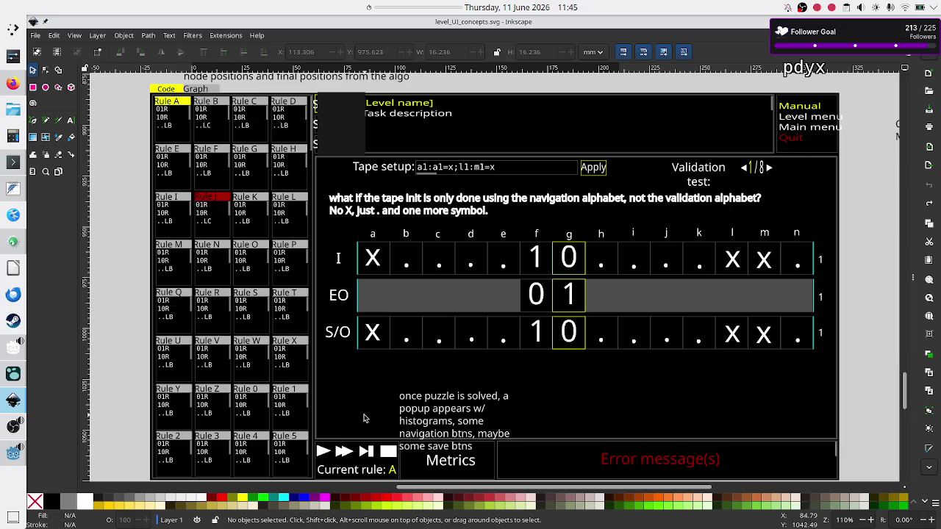
# Step: Return to Godot, clear the VALIDATE_ONCE selection, and go back to the Inkscape mockup
pyautogui.hotkey('alt', 'Tab')
pyautogui.click(546, 330)
pyautogui.hotkey('alt', 'Tab')
pyautogui.hotkey('alt', 'Tab')
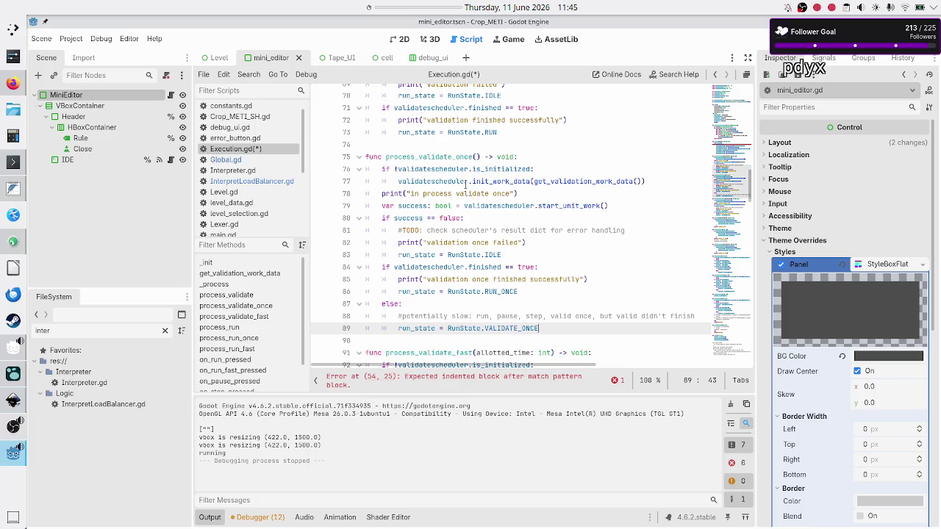
# Step: Review Execution.gd from process_validate down to the else line, selecting the process_validate_once name
pyautogui.scroll(1, 465, 186)
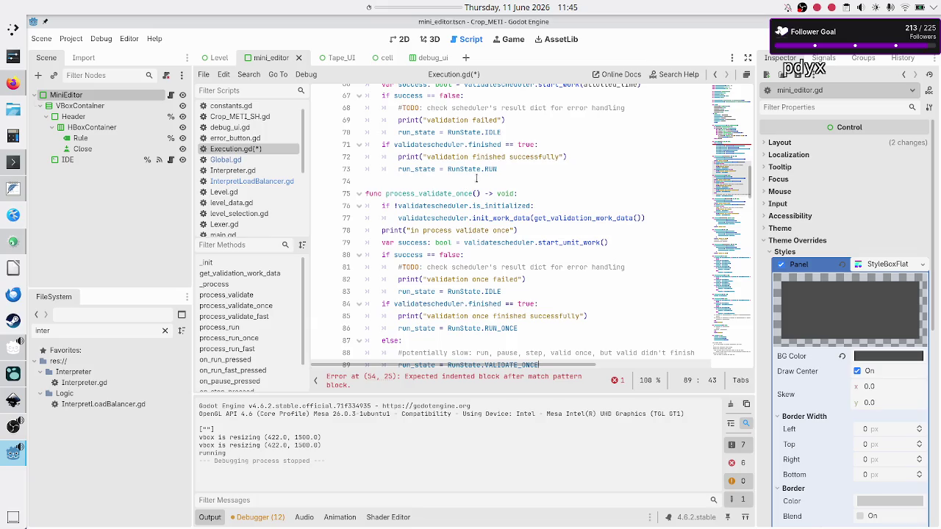
pyautogui.scroll(1, 479, 153)
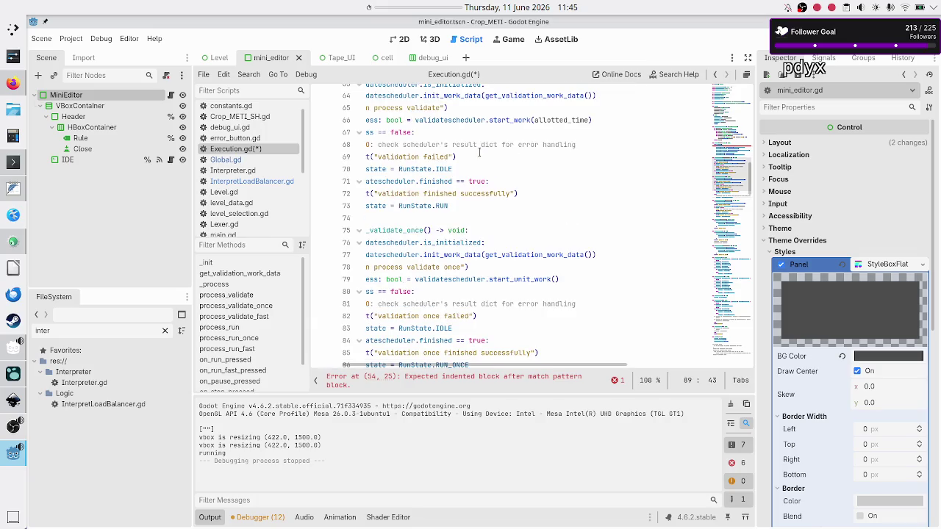
pyautogui.click(451, 181)
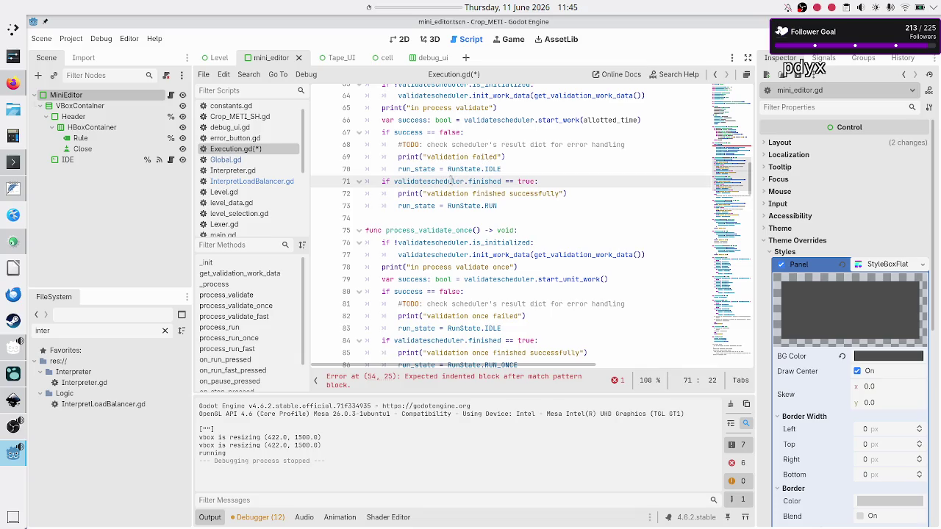
pyautogui.scroll(3, 450, 179)
pyautogui.scroll(-1, 451, 179)
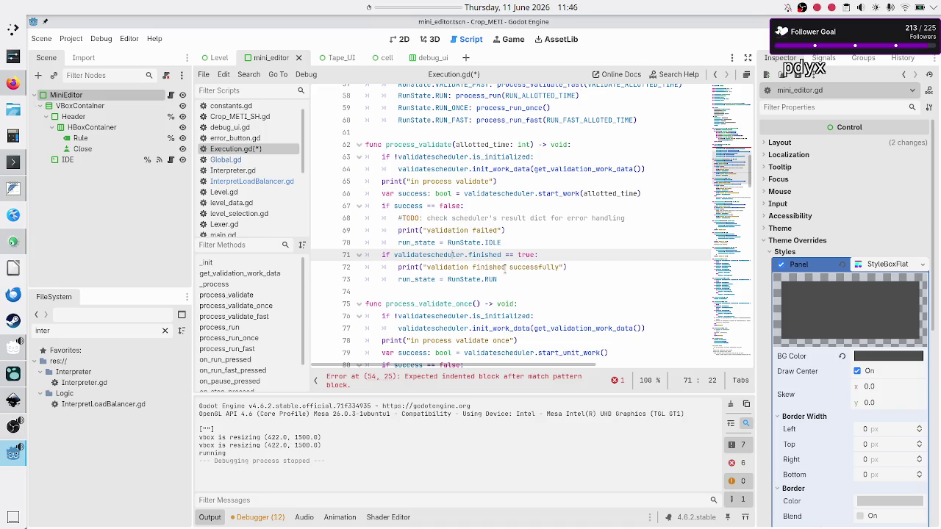
pyautogui.scroll(-4, 505, 270)
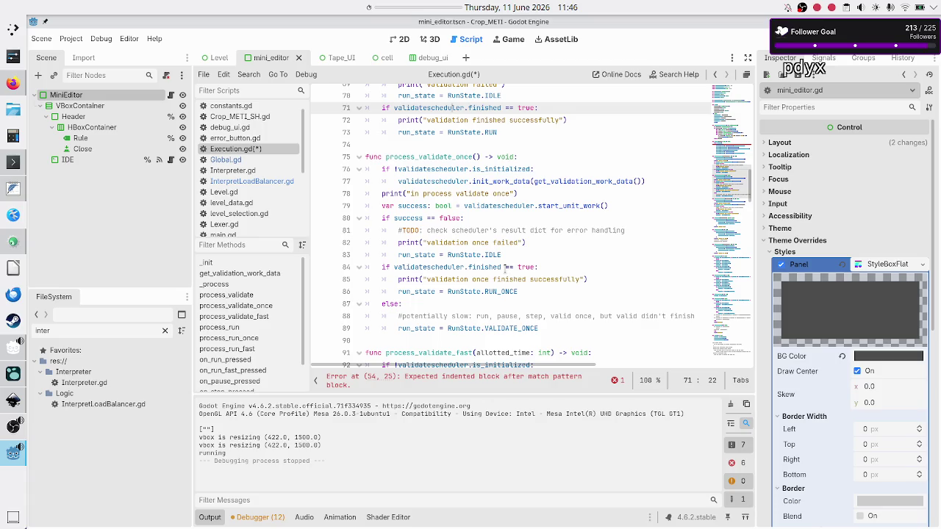
pyautogui.click(532, 303)
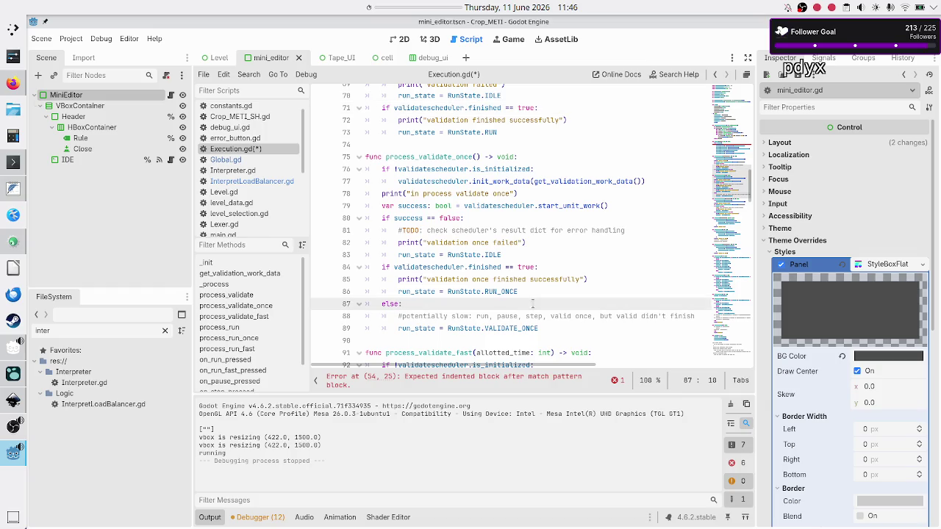
pyautogui.doubleClick(443, 158)
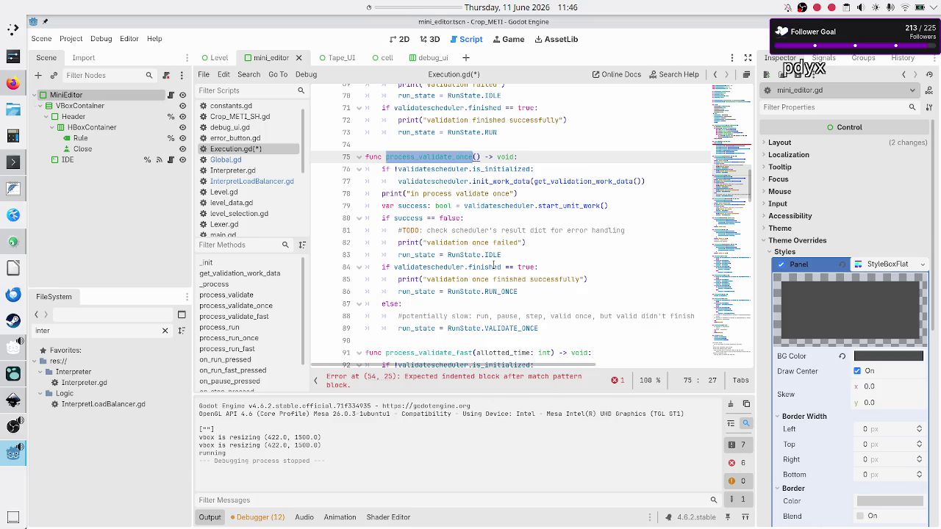
# Step: Delete the else block on lines 87–89 below the RUN_ONCE line and save Execution.gd
pyautogui.click(494, 266)
pyautogui.click(500, 292)
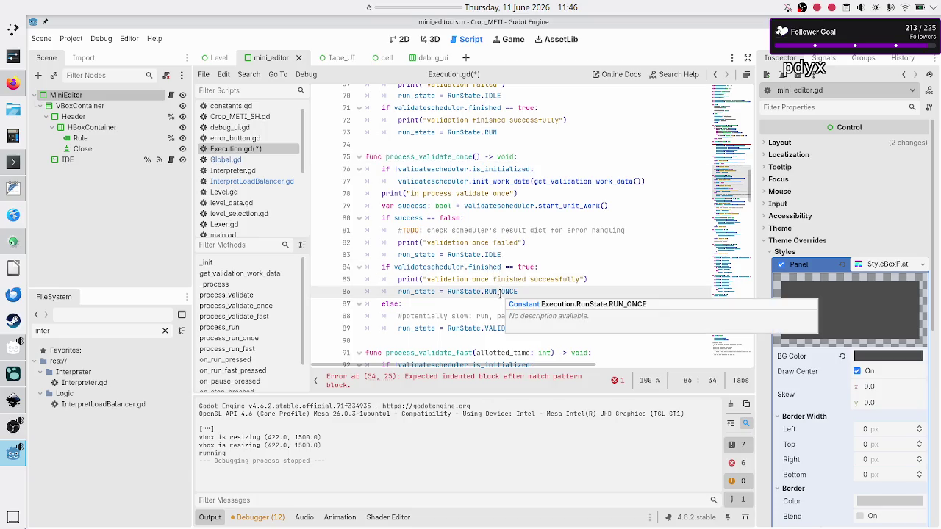
pyautogui.press('Down')
pyautogui.press('Home')
pyautogui.press('Home')
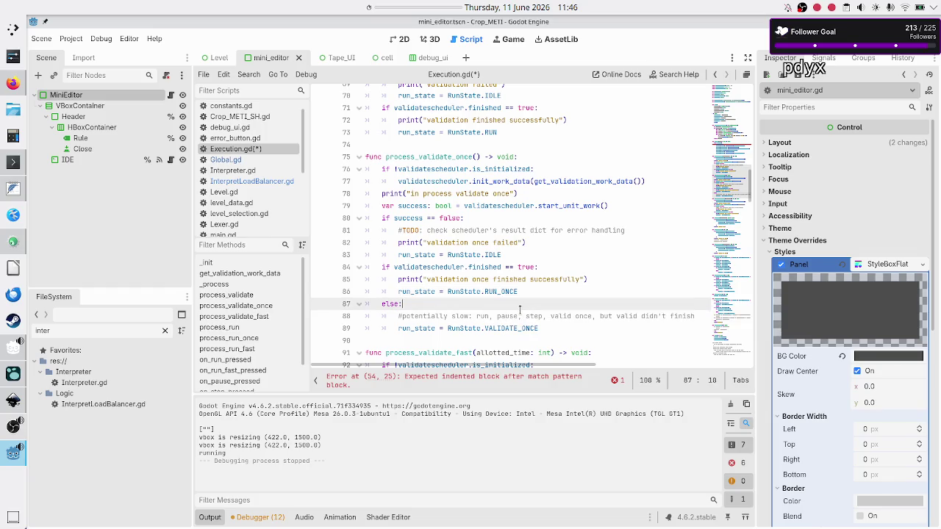
pyautogui.hotkey('shift', 'Down')
pyautogui.hotkey('shift', 'Down')
pyautogui.hotkey('shift', 'Down')
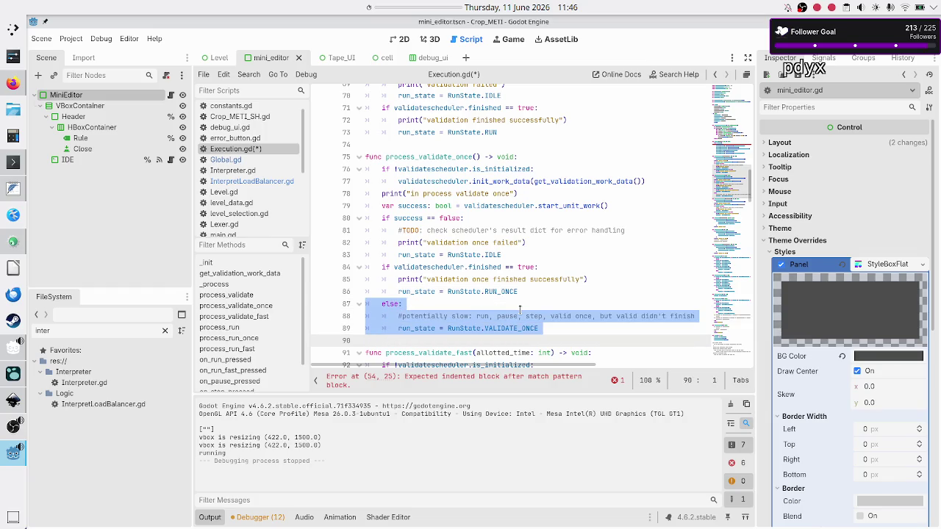
pyautogui.hotkey('shift', 'Left')
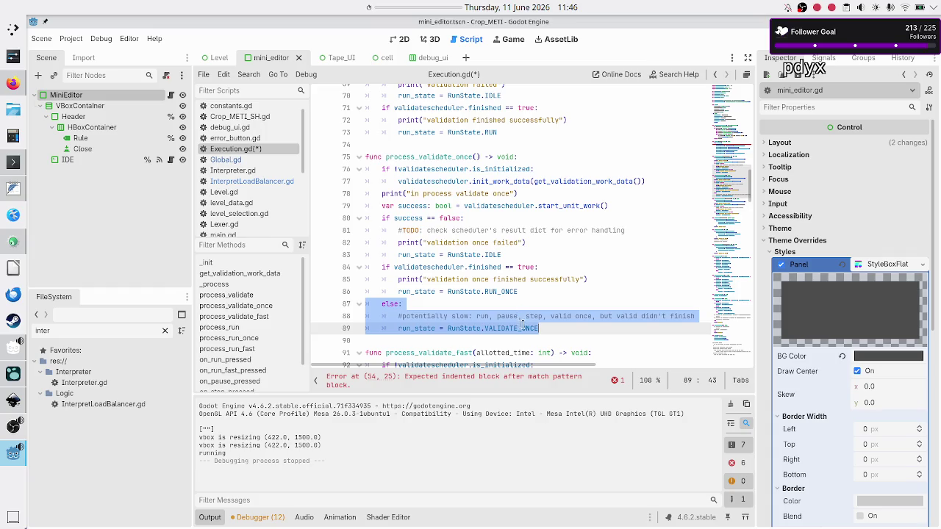
pyautogui.press('BackSpace')
pyautogui.press('BackSpace')
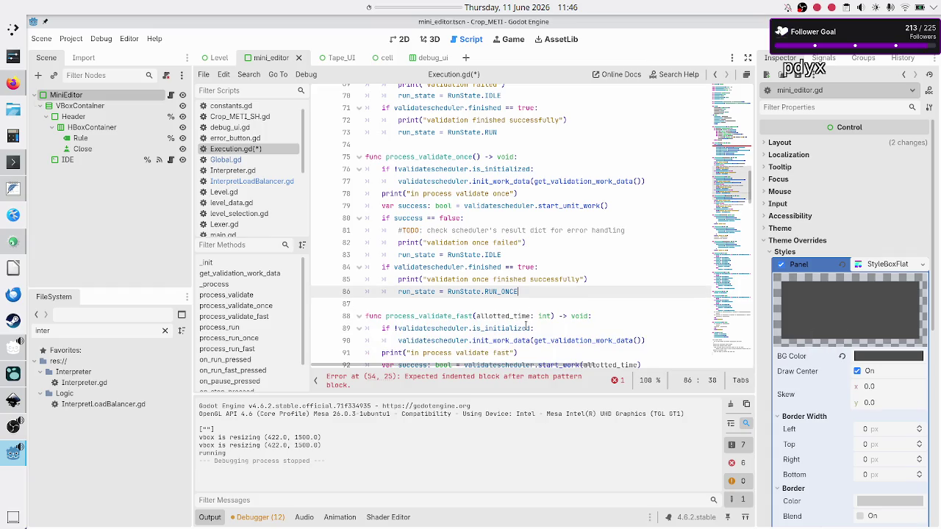
pyautogui.press('Down')
pyautogui.hotkey('ctrl', 's')
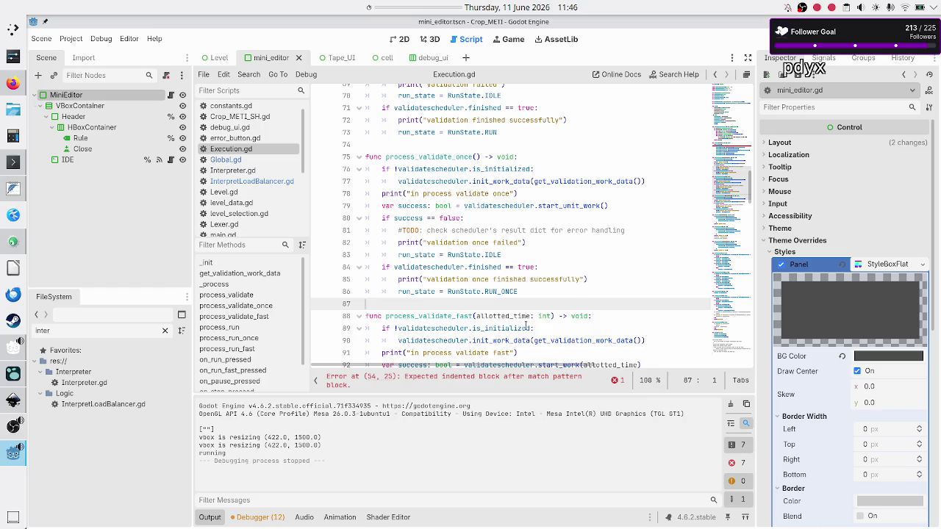
# Step: Compare process_validate with process_validate_once, then prepare empty line 87 for a note comment
pyautogui.click(540, 267)
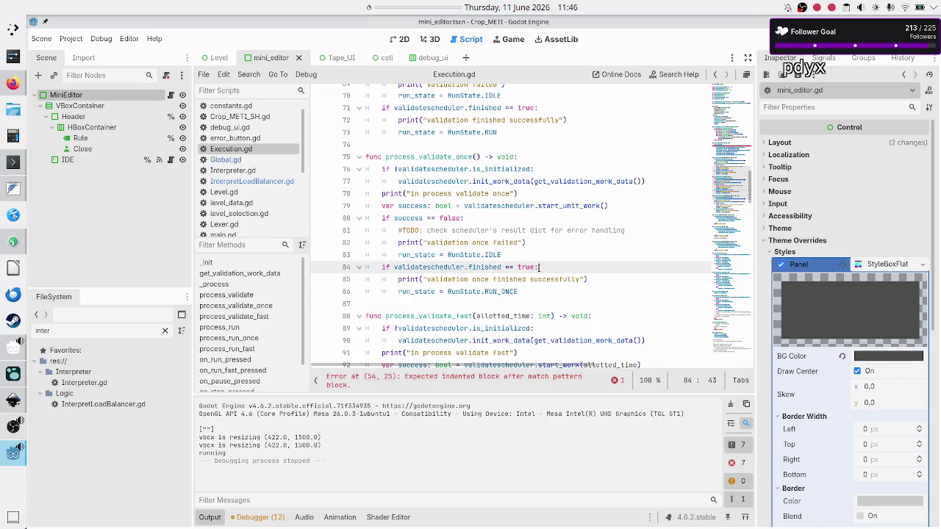
pyautogui.click(498, 302)
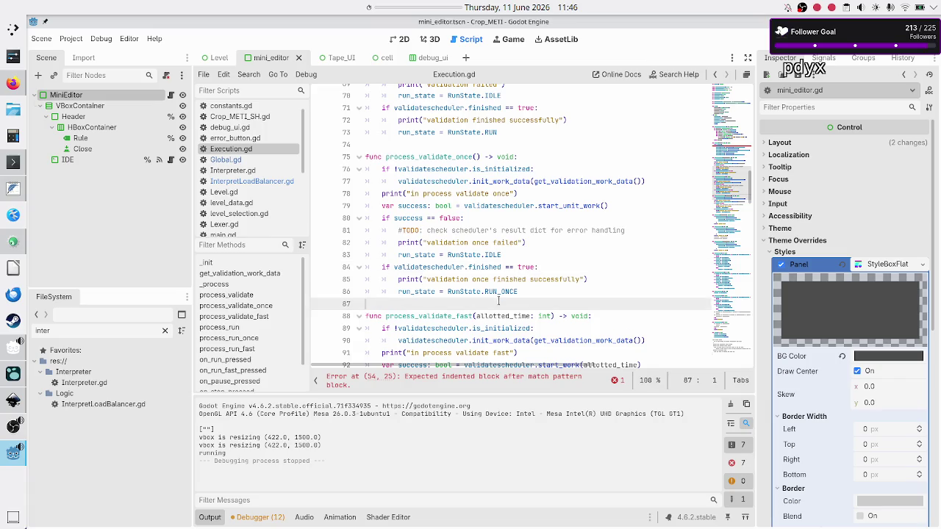
pyautogui.doubleClick(449, 157)
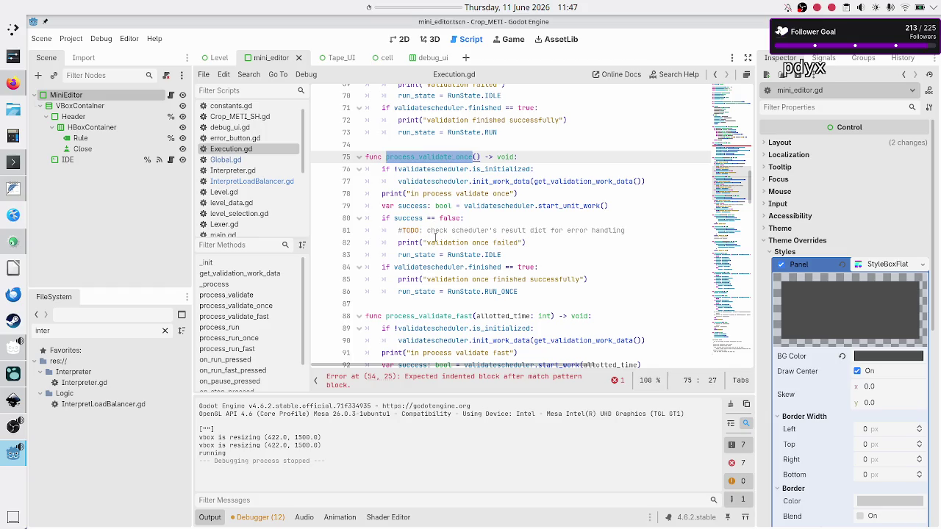
pyautogui.scroll(4, 485, 202)
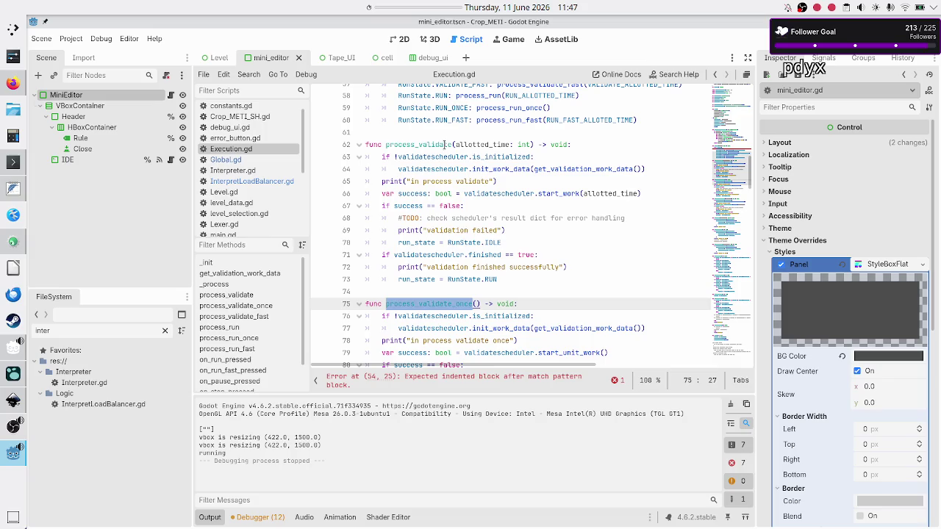
pyautogui.doubleClick(478, 255)
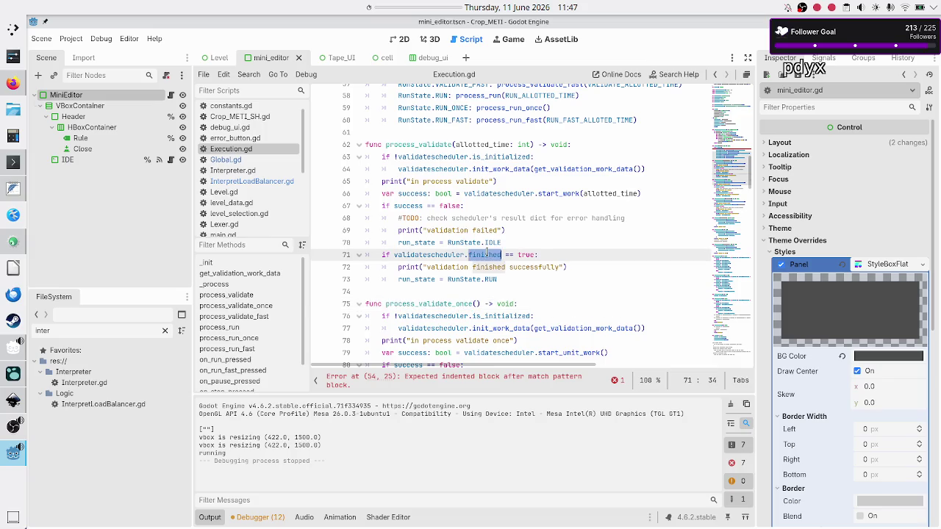
pyautogui.doubleClick(434, 146)
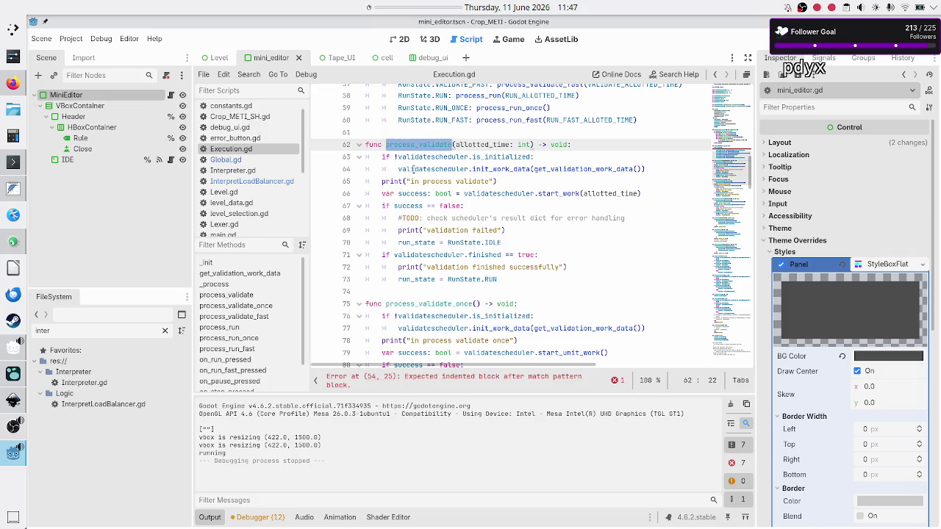
pyautogui.scroll(-4, 465, 298)
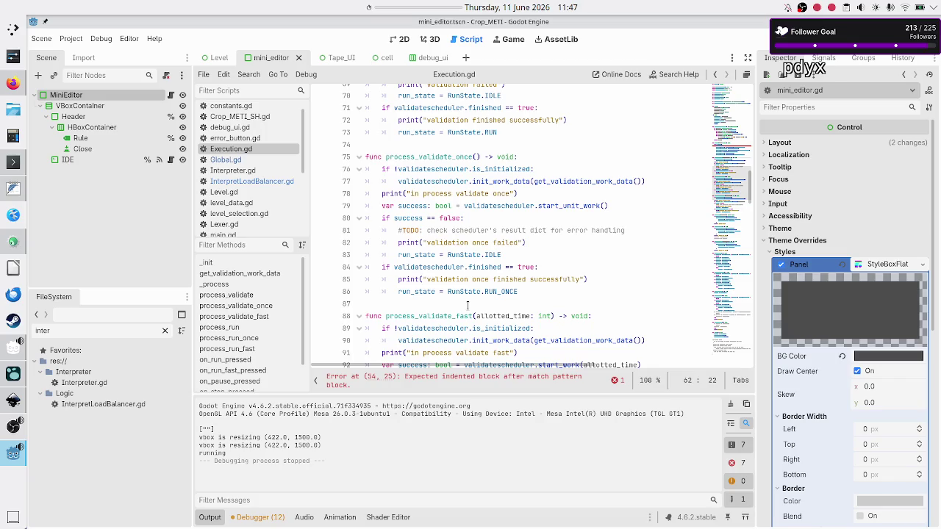
pyautogui.click(467, 304)
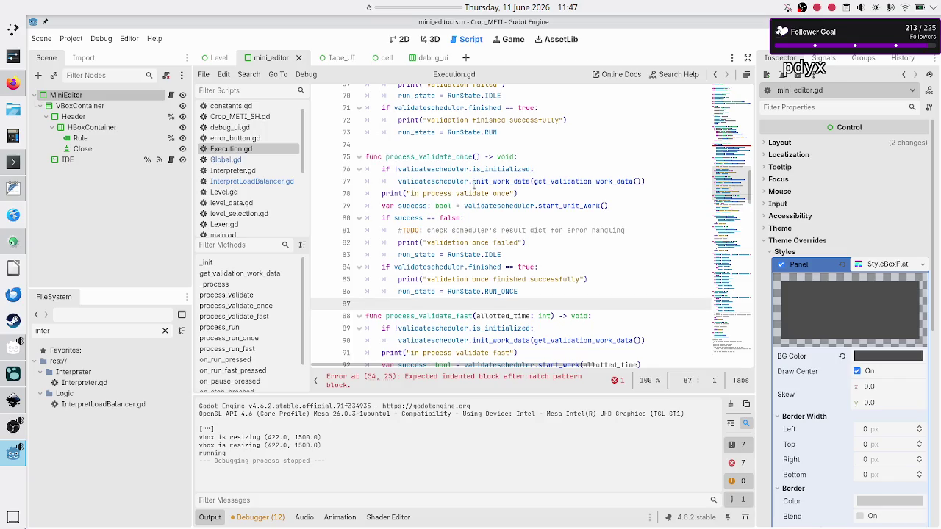
pyautogui.doubleClick(447, 156)
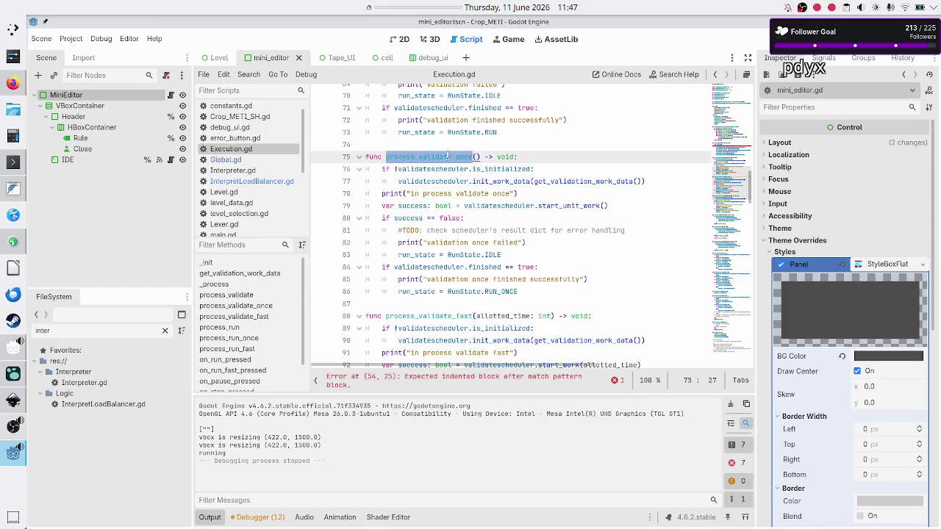
pyautogui.click(499, 301)
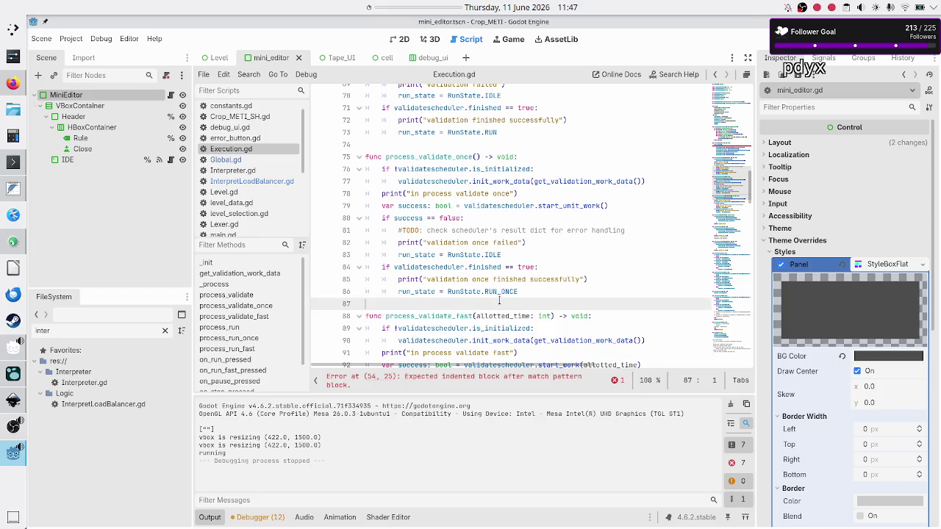
pyautogui.press('Return')
pyautogui.press('Up')
# Step: Type the note '#potentially slow: run, pause (valid not done), step, valid once till finishes' and save
pyautogui.press('Tab')
pyautogui.write('#')
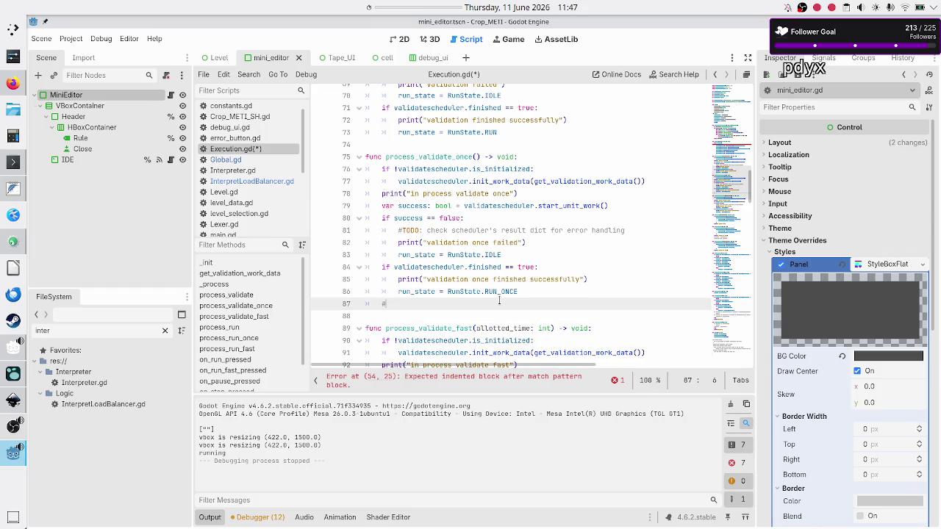
pyautogui.write('poten')
pyautogui.write('tially slow: ')
pyautogui.write('run,')
pyautogui.write(' pause')
pyautogui.press('BackSpace')
pyautogui.write('(valid ')
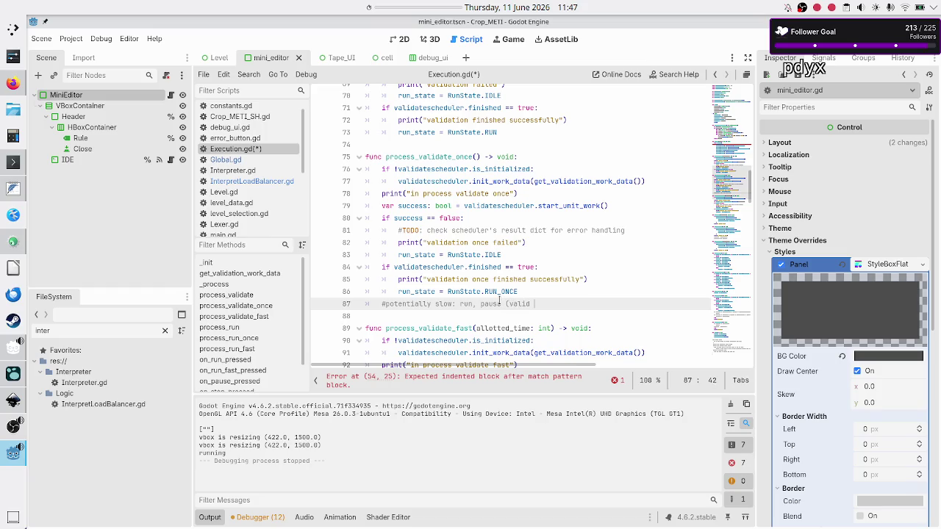
pyautogui.write('not done), step')
pyautogui.write('valid once')
pyautogui.press('BackSpace')
pyautogui.press('BackSpace')
pyautogui.press('BackSpace')
pyautogui.press('BackSpace')
pyautogui.press('BackSpace')
pyautogui.press('BackSpace')
pyautogui.write(',')
pyautogui.write('valid 1')
pyautogui.write('once ')
pyautogui.write('tillfinishe')
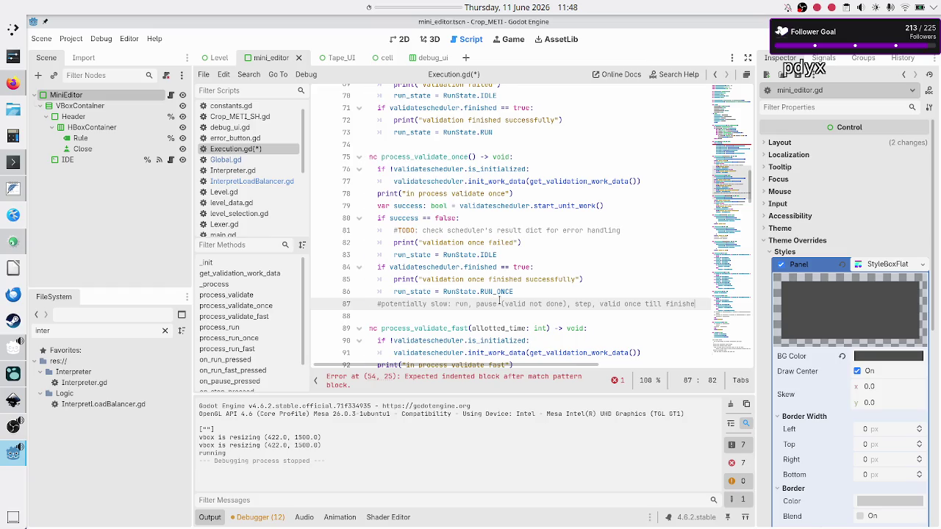
pyautogui.write('s')
pyautogui.press('Down')
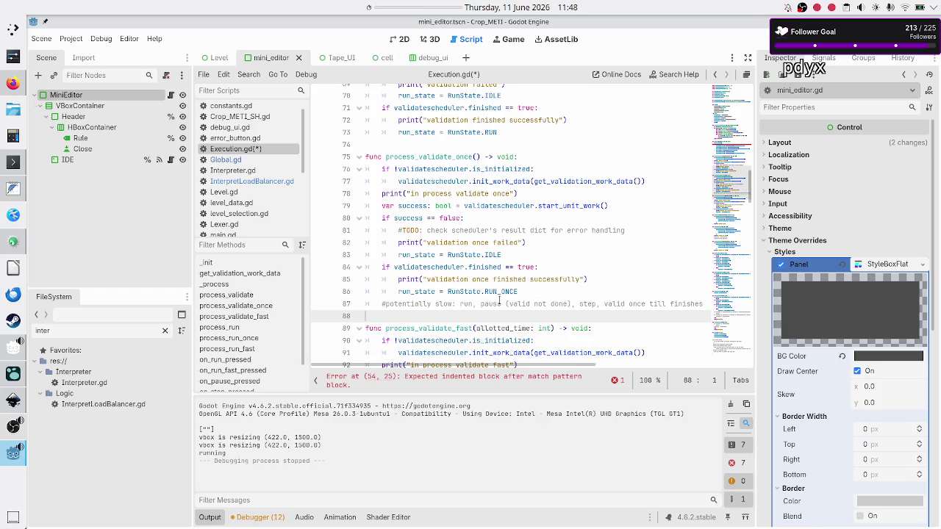
pyautogui.hotkey('ctrl', 's')
pyautogui.hotkey('alt', 'Tab')
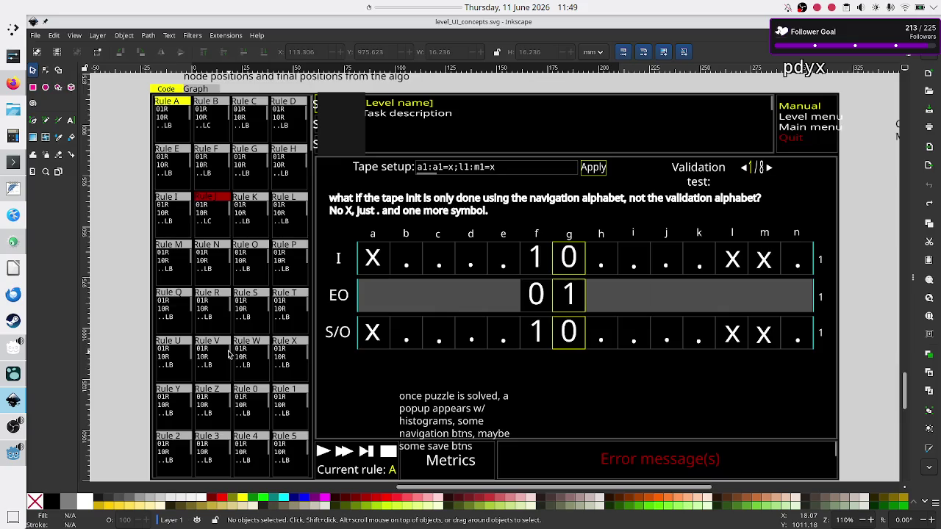
# Step: Jump to the purple rectangles in level_UI_concepts.svg, then return to Godot's Execution.gd
pyautogui.press('Tab')
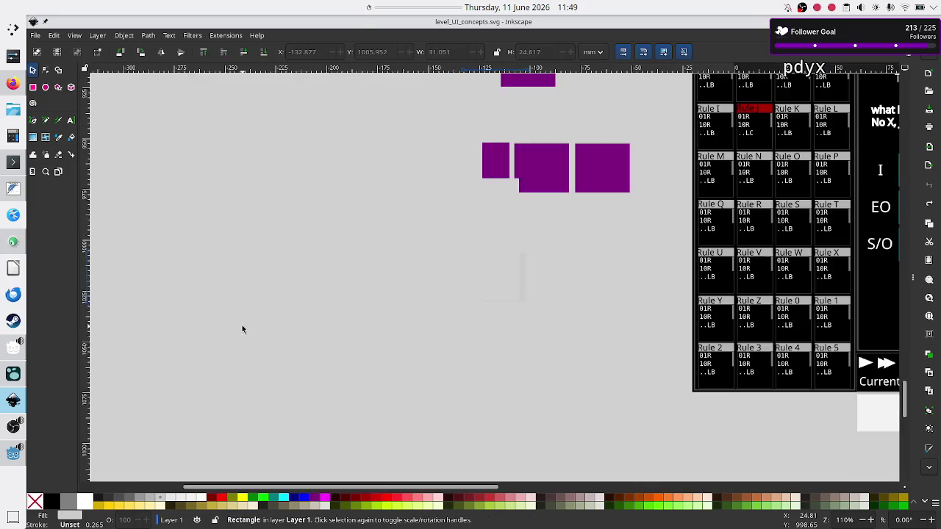
pyautogui.hotkey('alt', 'Tab')
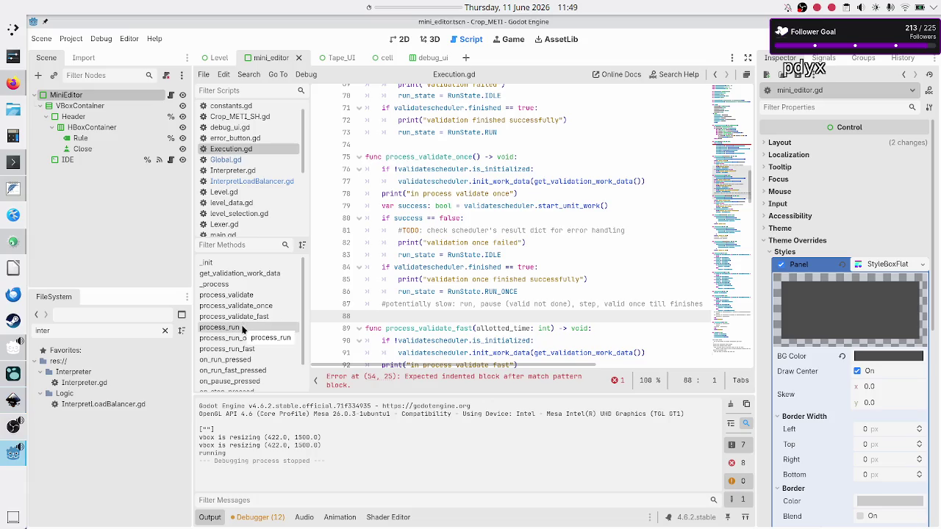
pyautogui.scroll(-8, 505, 257)
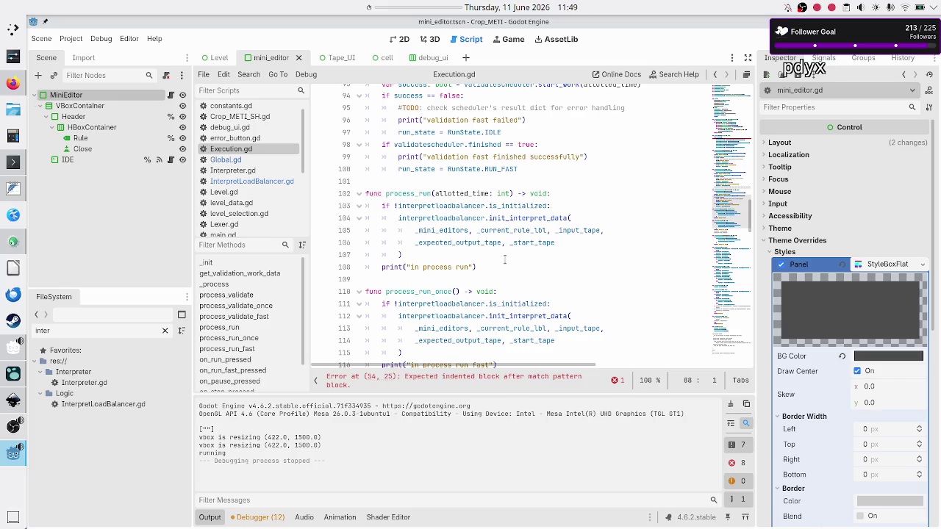
pyautogui.scroll(-8, 504, 259)
pyautogui.scroll(-3, 505, 260)
pyautogui.scroll(-6, 505, 259)
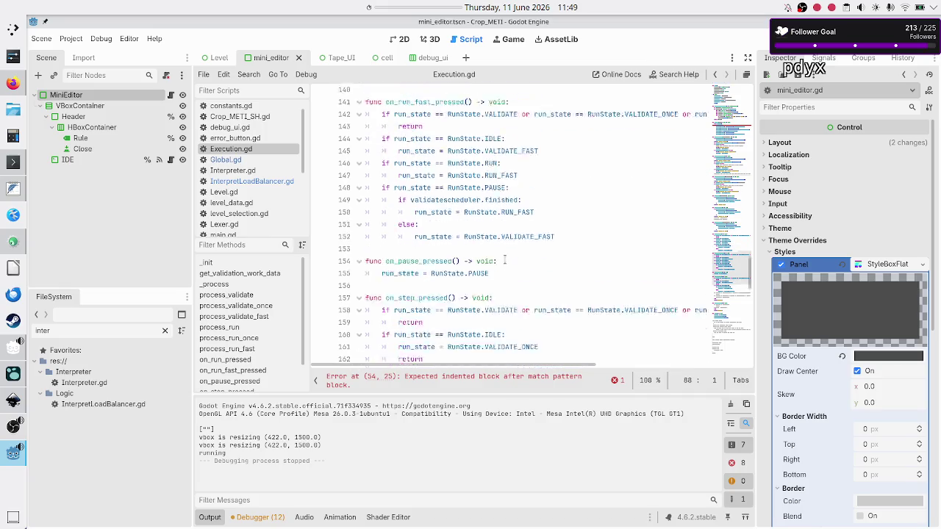